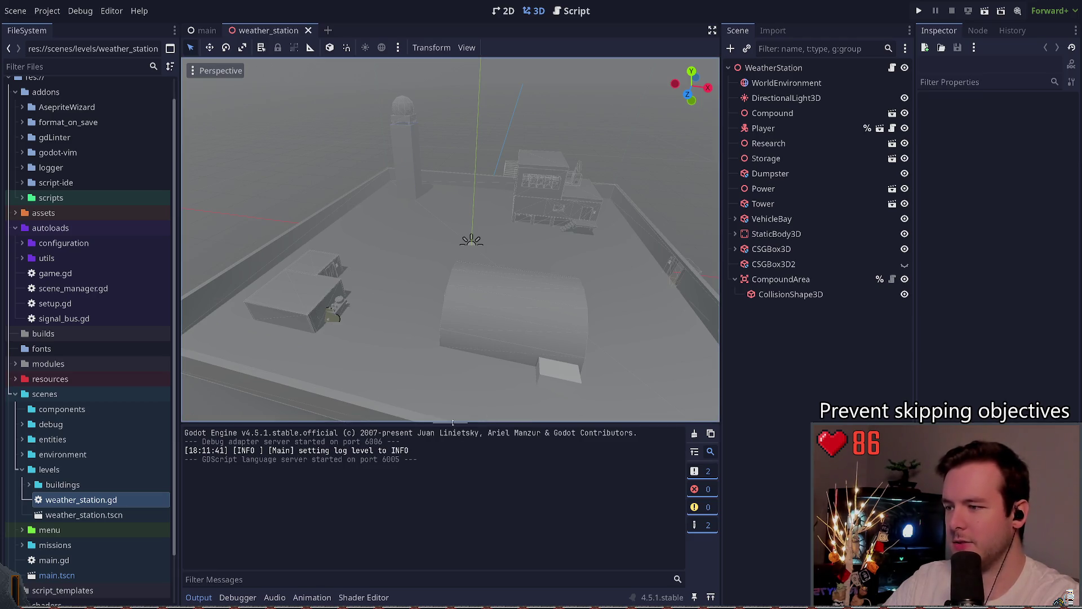
- Enlarge the Output panel, select the CompoundArea node and open weather_station.gd in the script editor
mouse_move(455, 428)
mouse_down()
mouse_move(535, 370)
mouse_move(753, 377)
mouse_up()
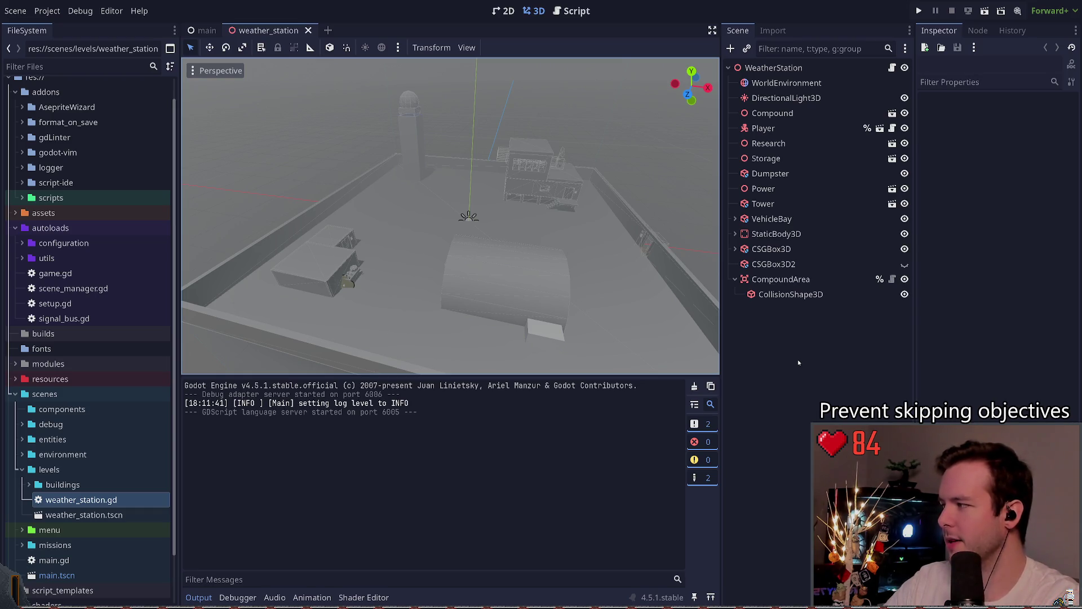
click(798, 362)
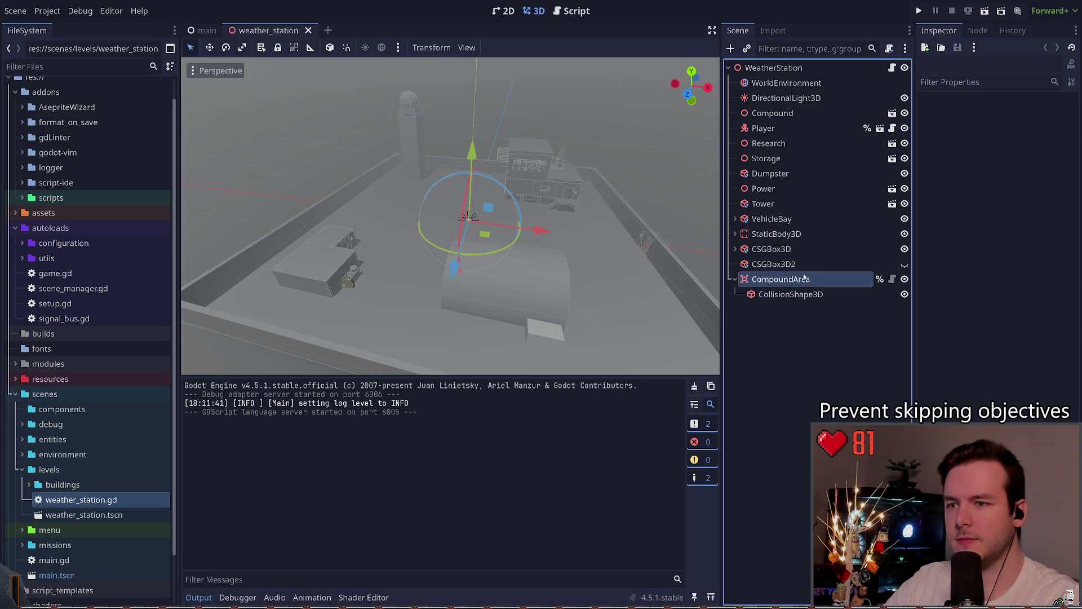
click(783, 279)
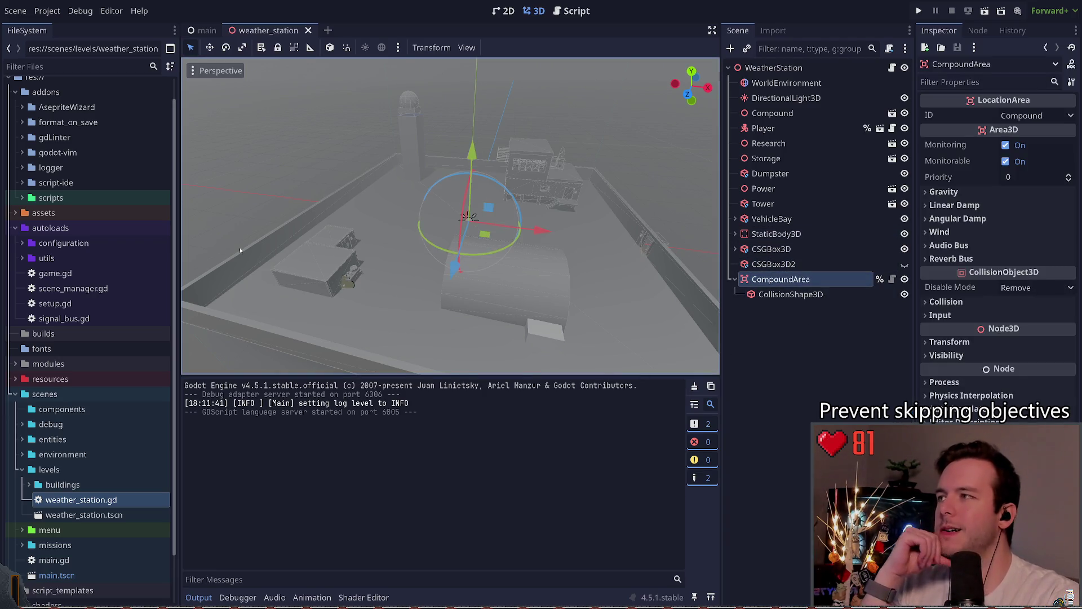
click(572, 11)
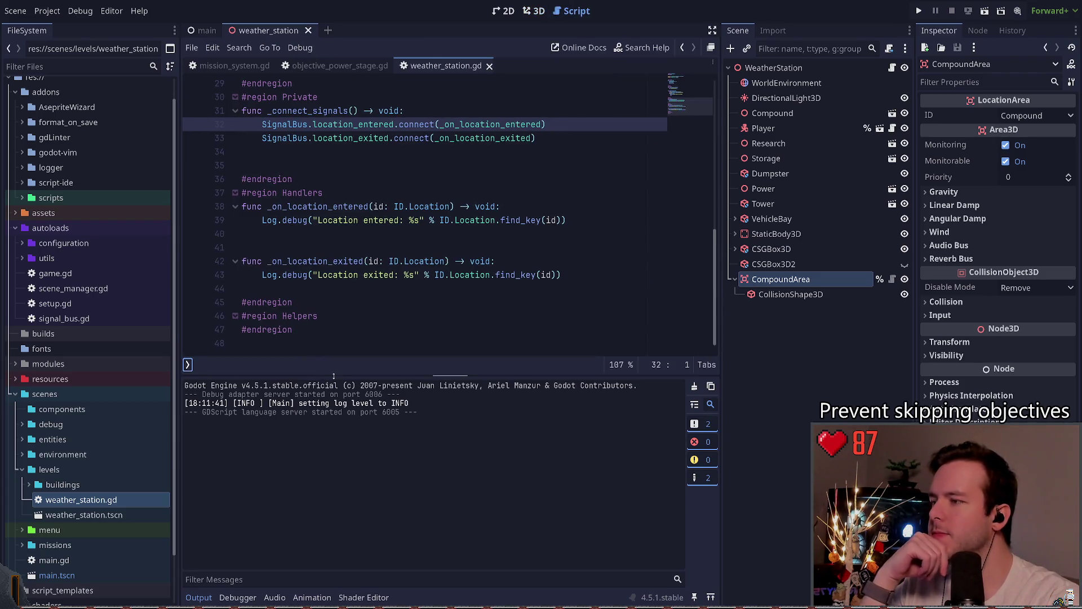
- Make the code area taller, look over weather_station.gd, then switch to objective_power_stage.gd
drag(335, 377, 335, 393)
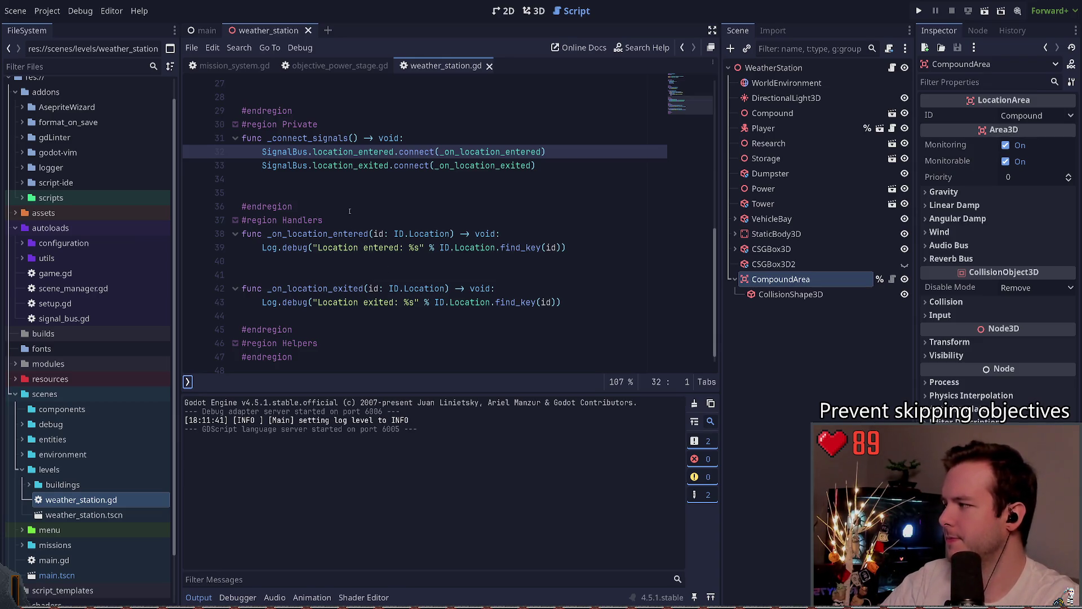
click(374, 208)
click(357, 180)
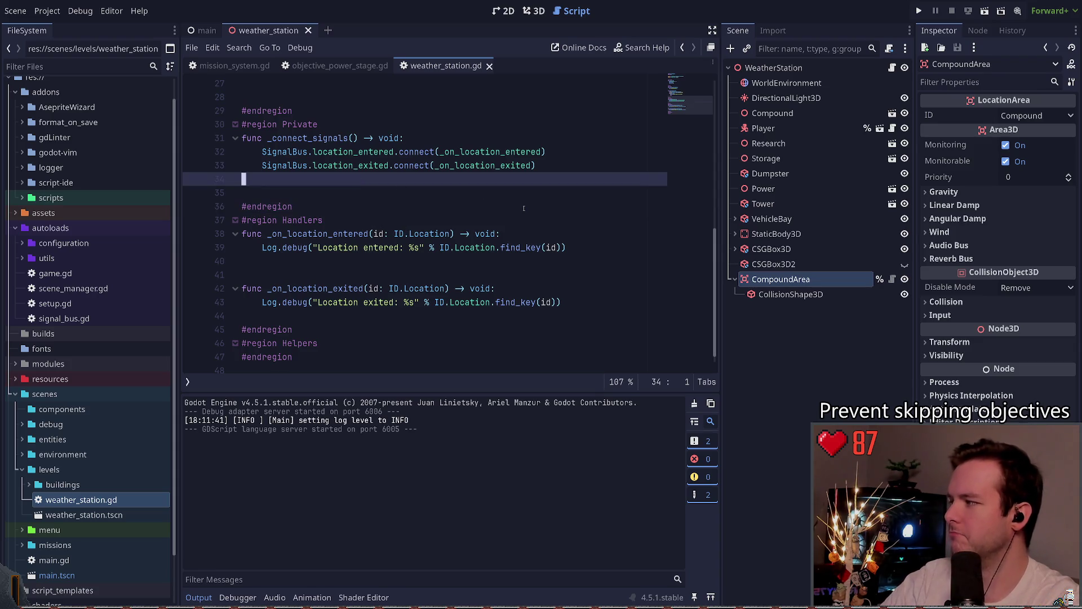
scroll(508, 214, up, 5)
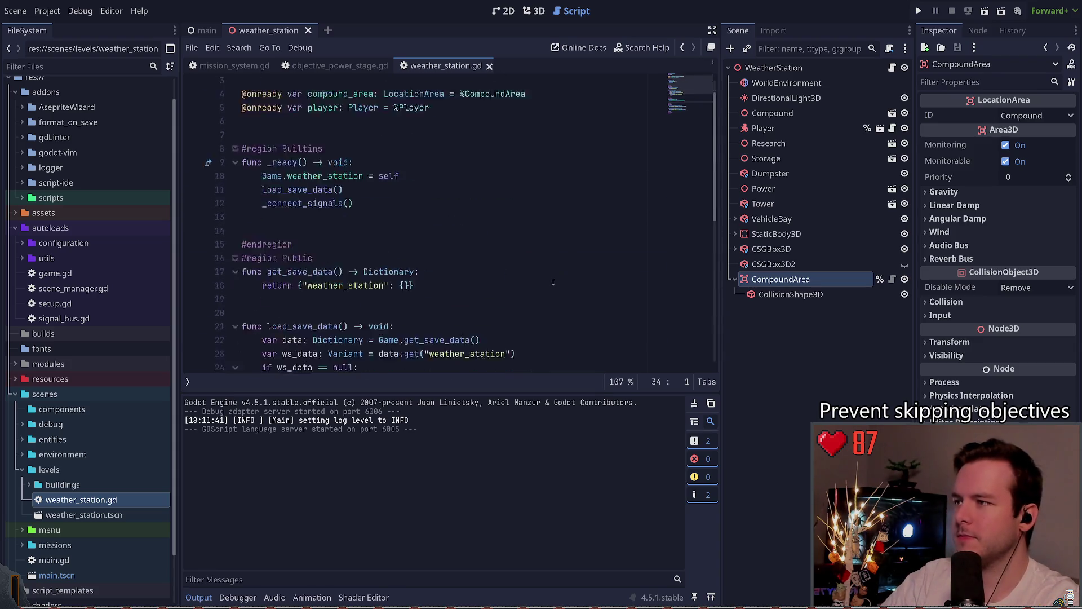
scroll(533, 279, down, 4)
scroll(533, 279, down, 3)
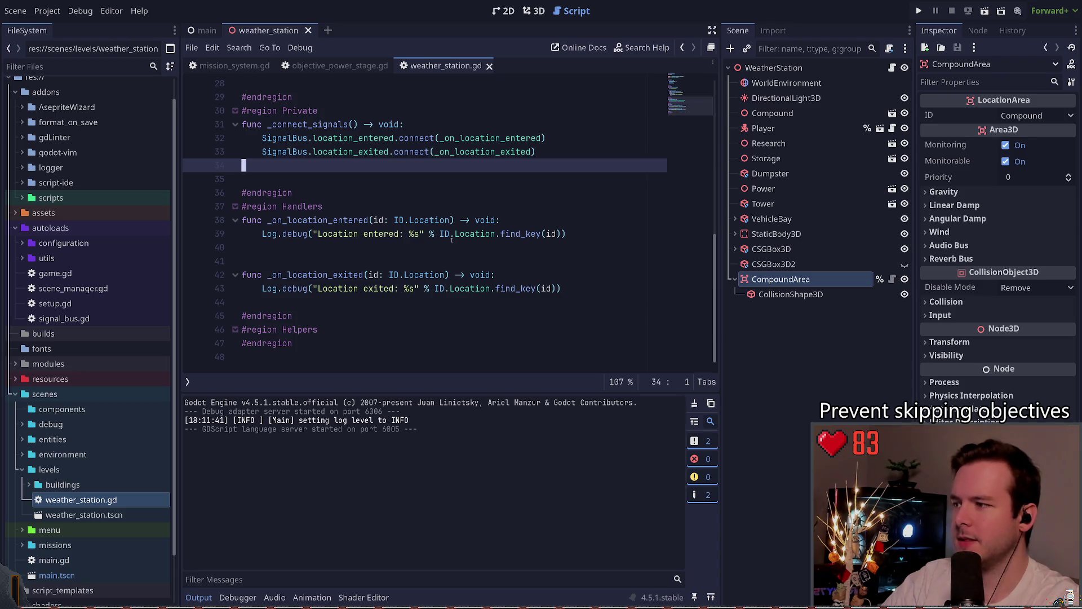
click(340, 65)
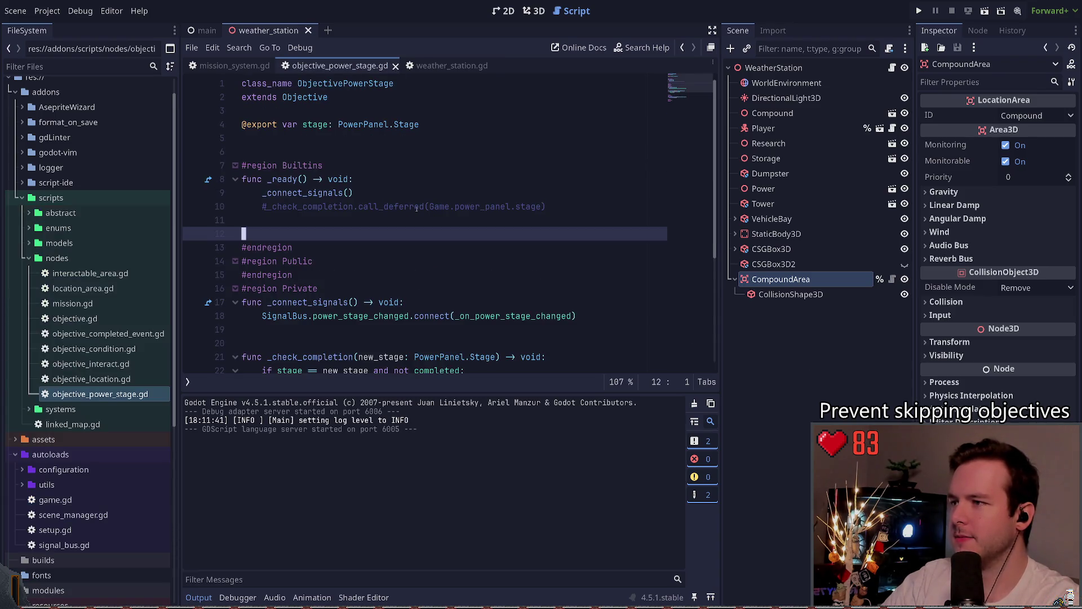
- Uncomment the deferred _check_completion call on line 10 and save the script
key(k)
key(k)
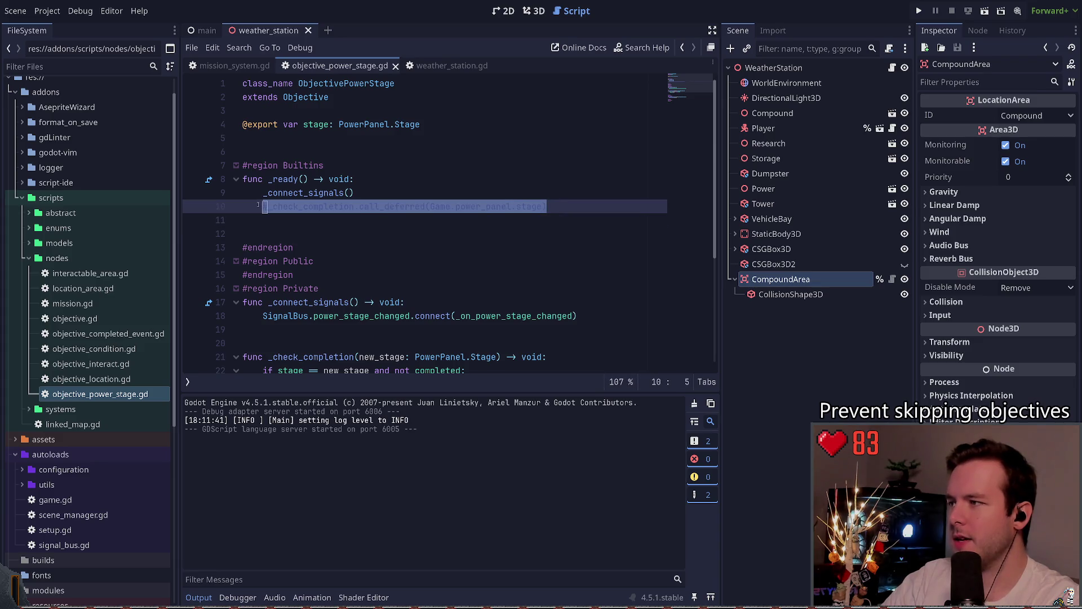
key(j)
drag(585, 205, 254, 212)
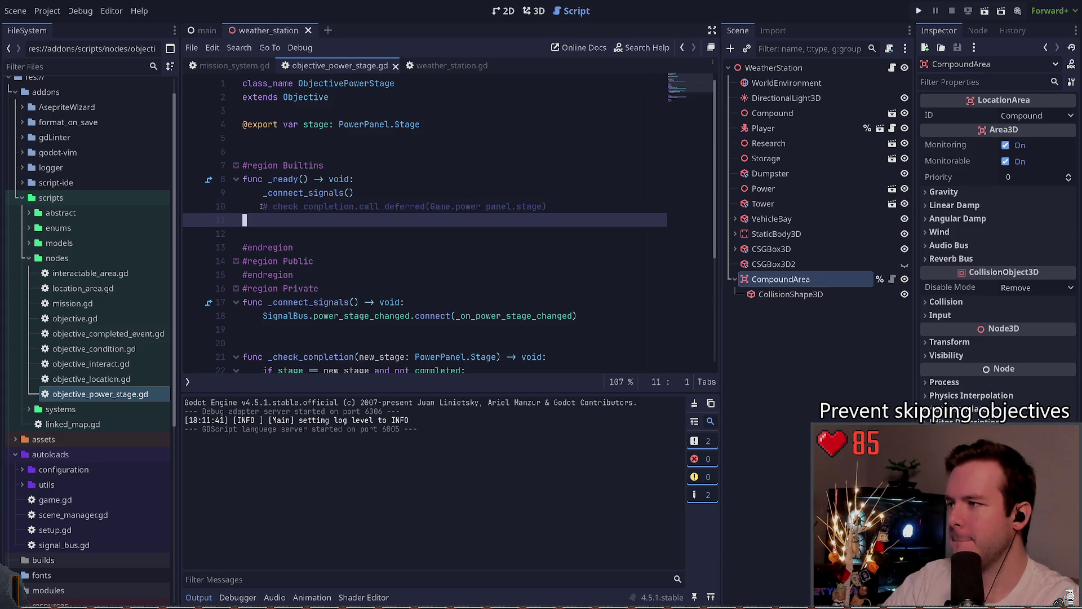
click(572, 208)
mouse_move(572, 208)
mouse_down()
mouse_move(264, 207)
mouse_move(560, 213)
mouse_up()
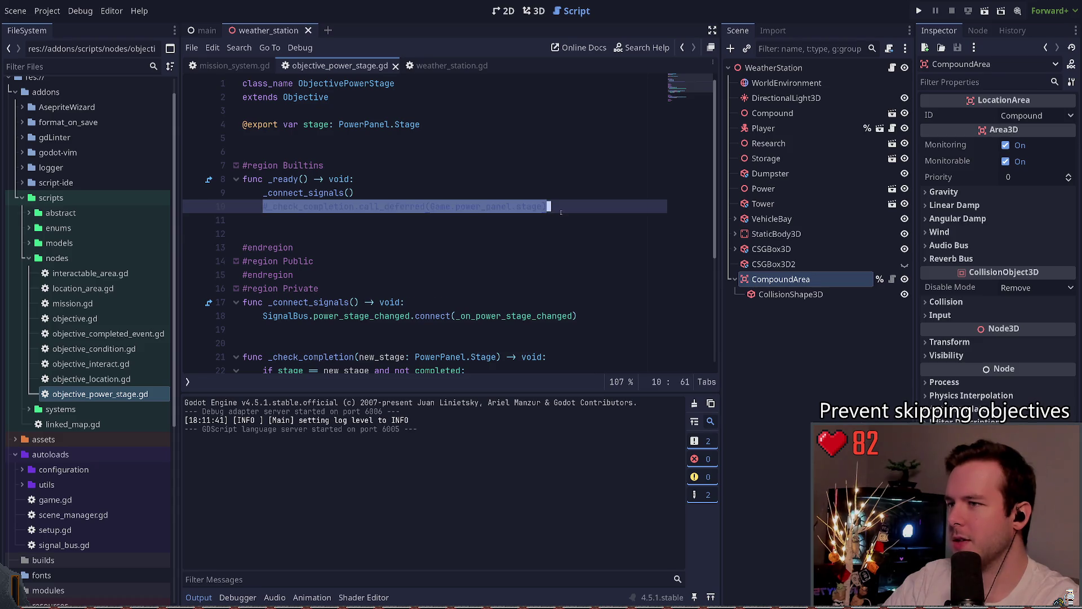
key(Escape)
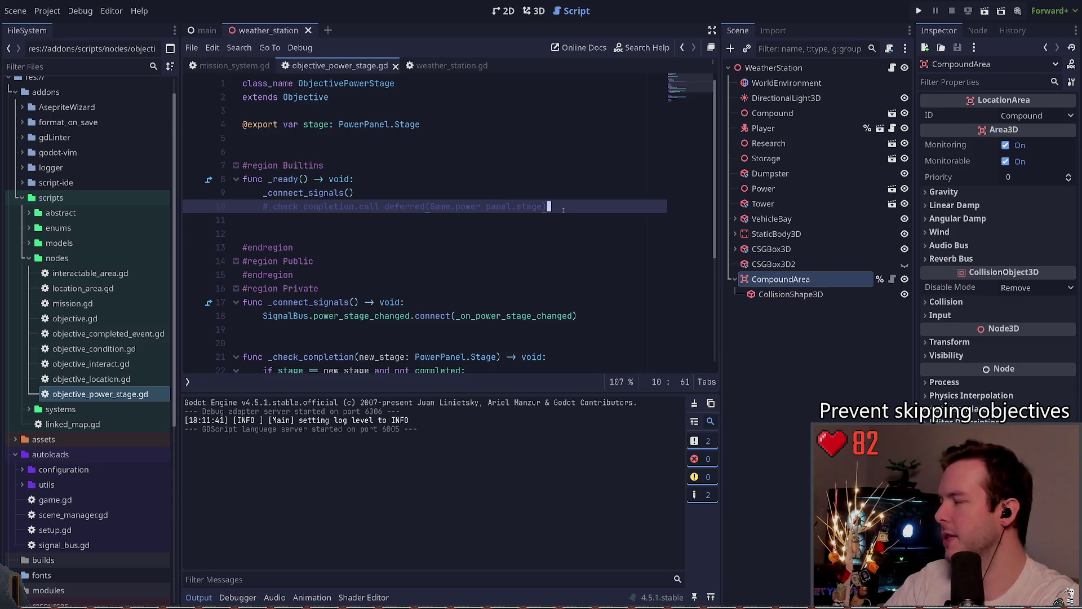
key(ctrl+s)
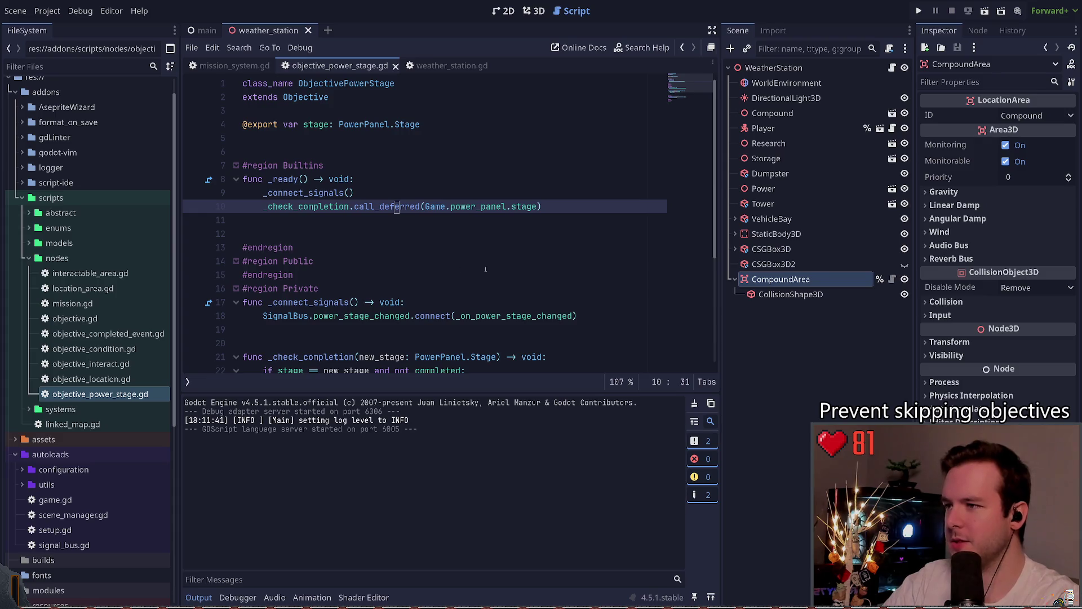
- Review the rest of objective_power_stage.gd, then go back to mission_system.gd
click(395, 238)
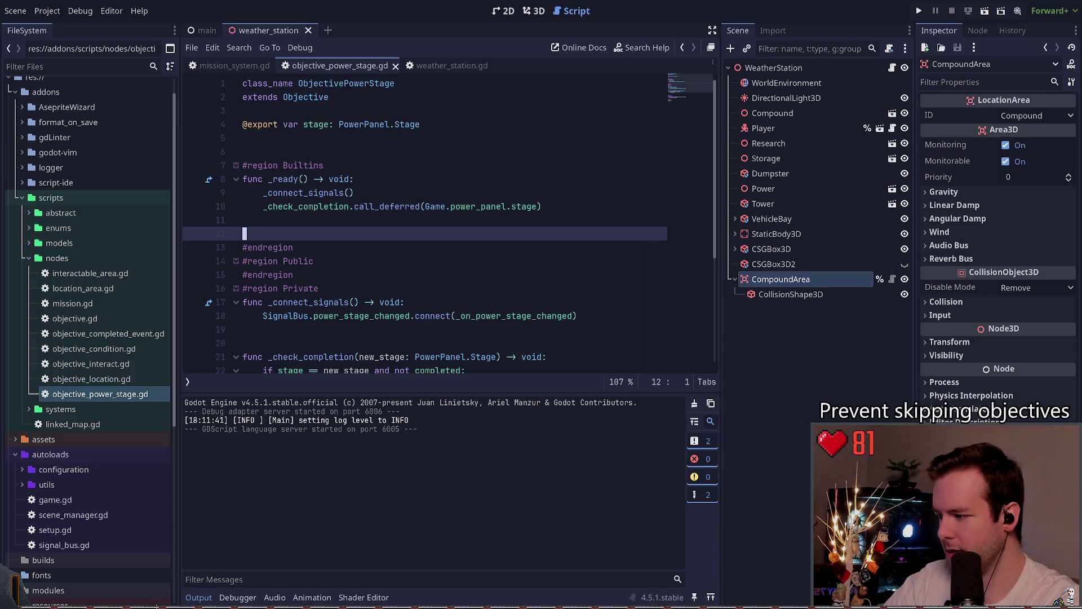
key(k)
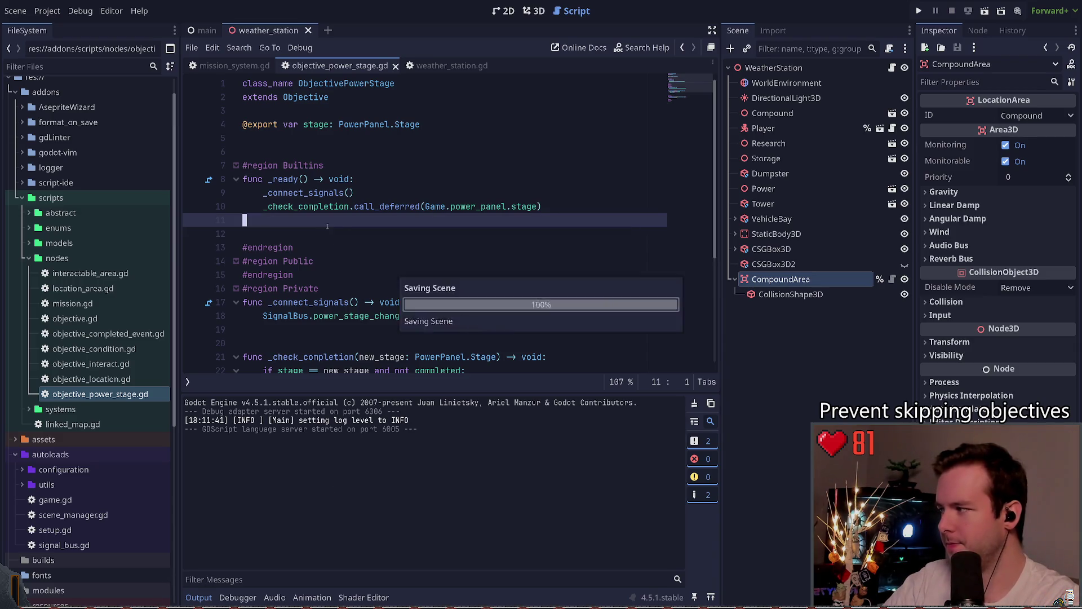
scroll(400, 235, down, 2)
scroll(401, 231, down, 3)
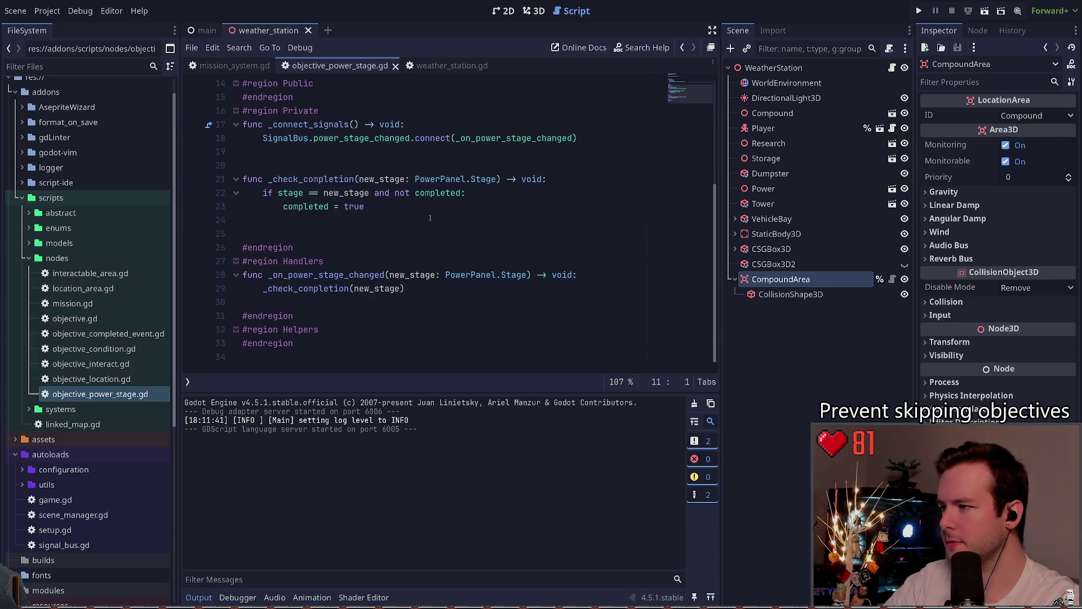
scroll(375, 241, up, 5)
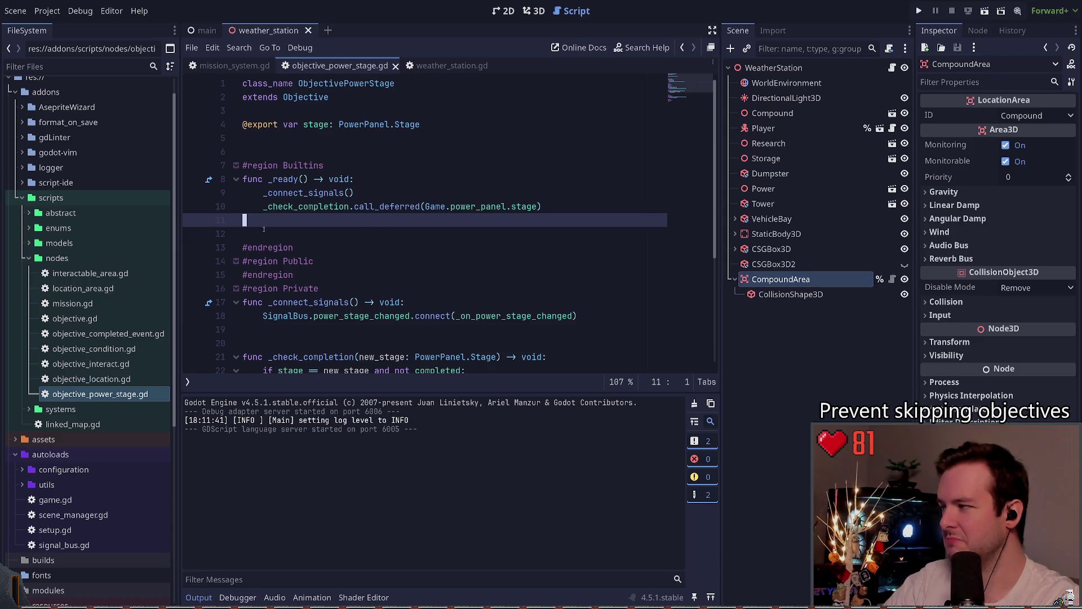
scroll(286, 223, down, 4)
scroll(344, 234, down, 2)
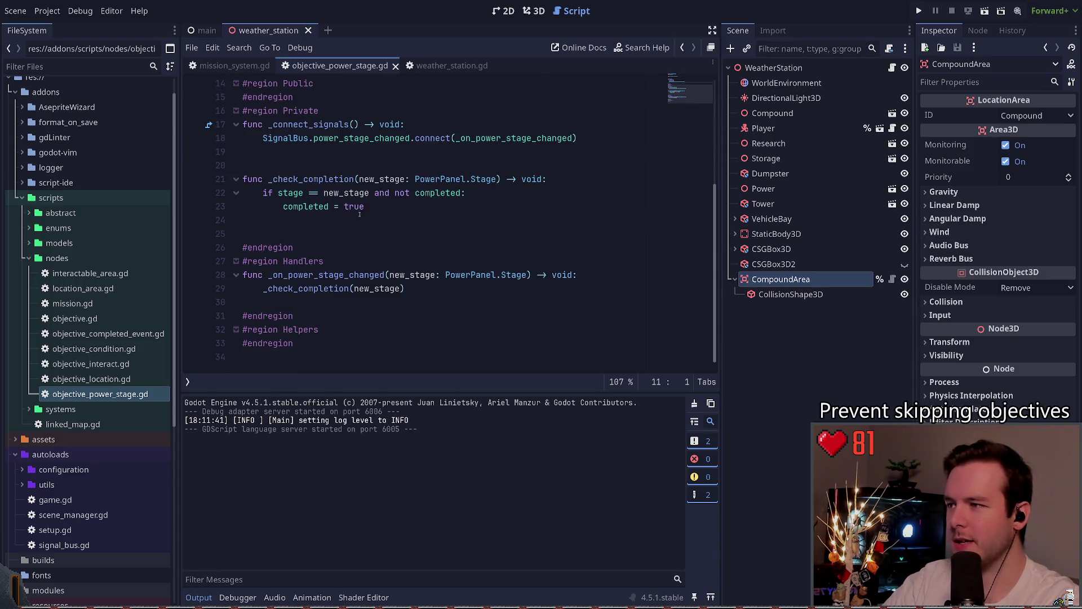
click(344, 234)
key(Up)
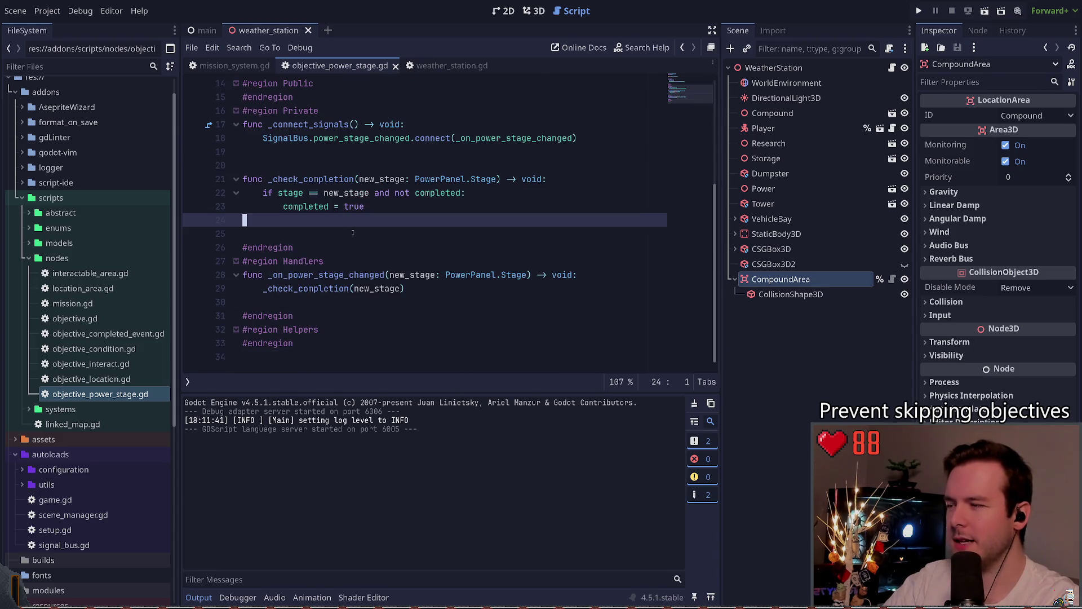
key(alt+Left)
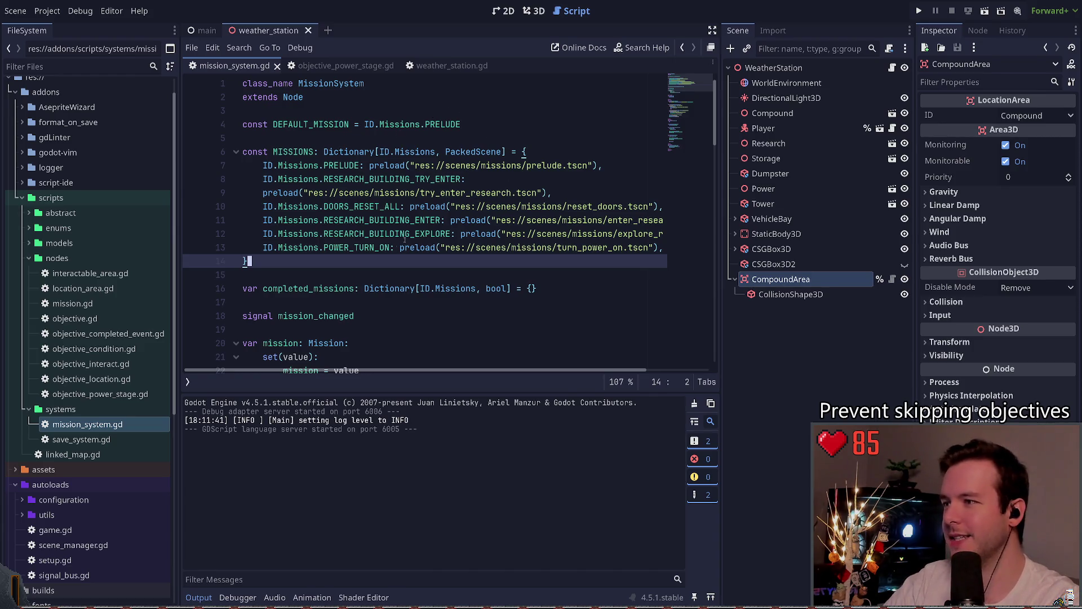
- Scroll through mission_system.gd, checking the empty lines between lines 71 and 83
scroll(343, 223, down, 4)
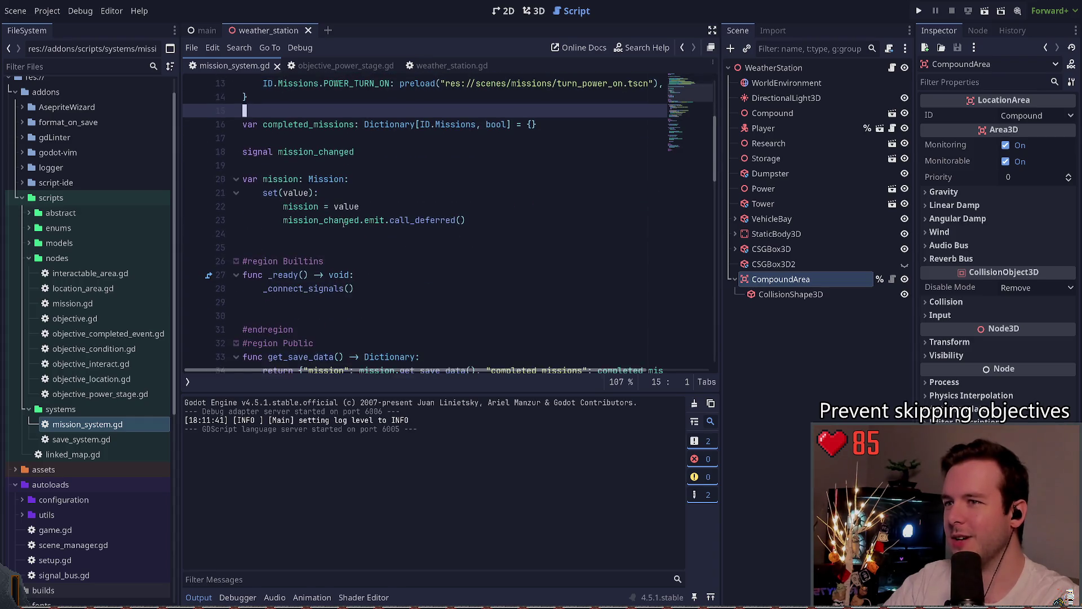
scroll(343, 224, down, 17)
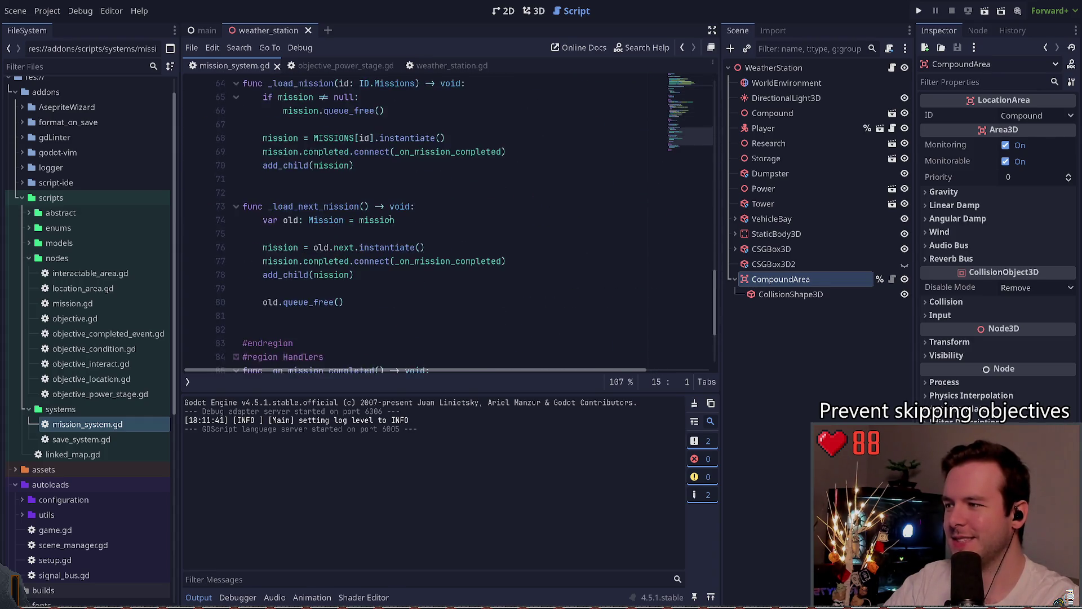
scroll(393, 217, down, 3)
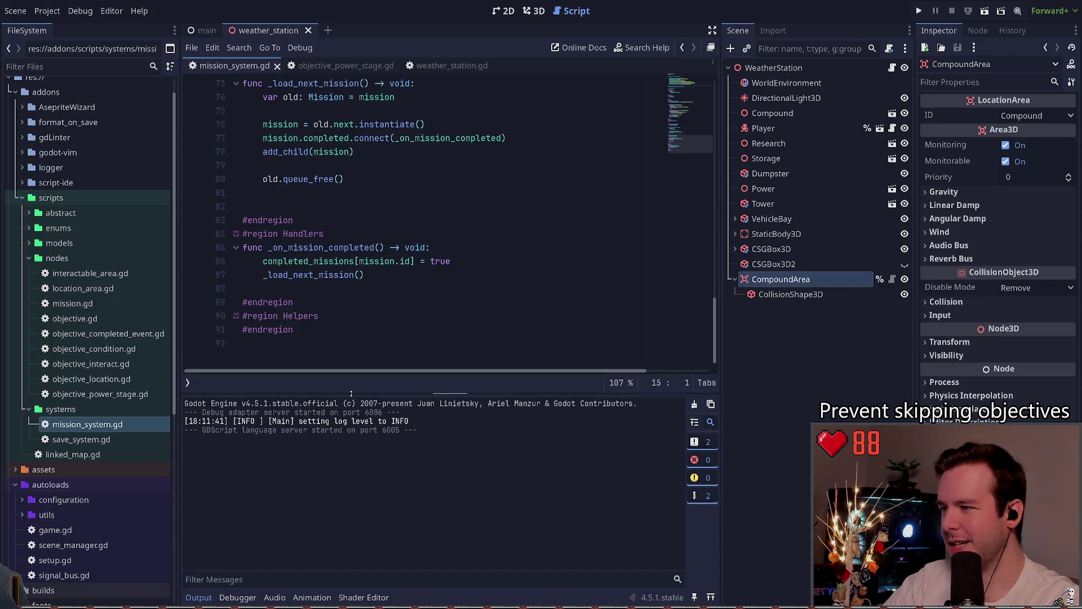
click(338, 221)
scroll(338, 221, up, 3)
click(398, 192)
scroll(400, 235, up, 5)
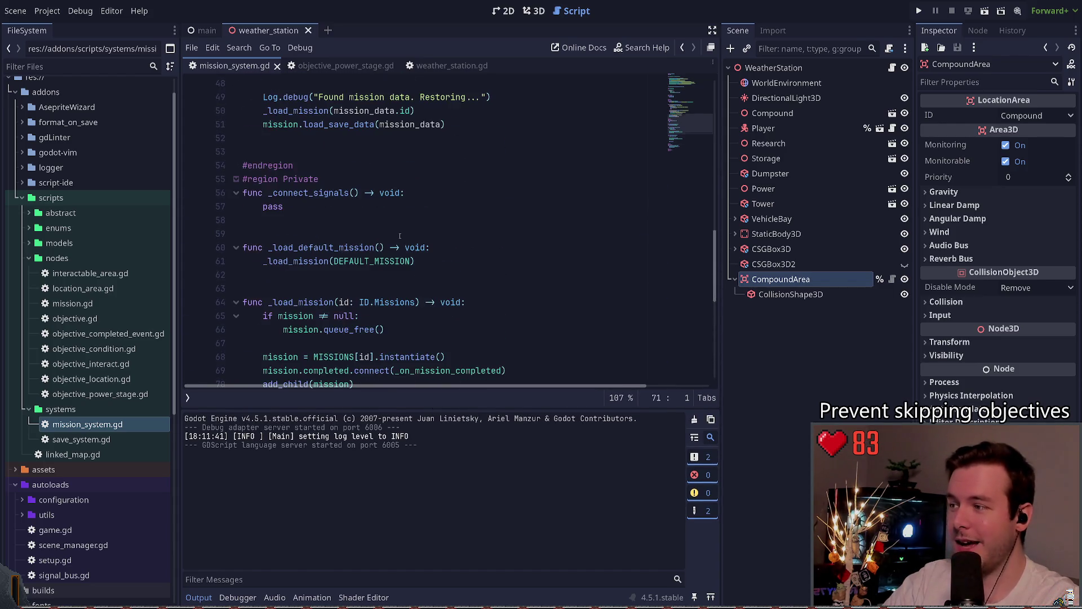
scroll(368, 263, down, 7)
click(413, 220)
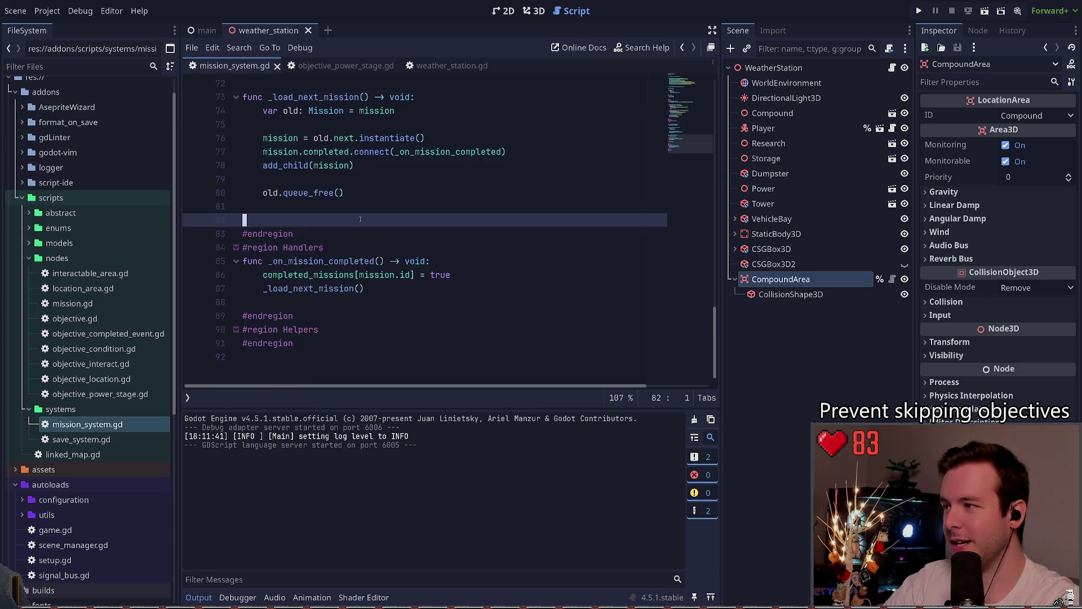
click(413, 261)
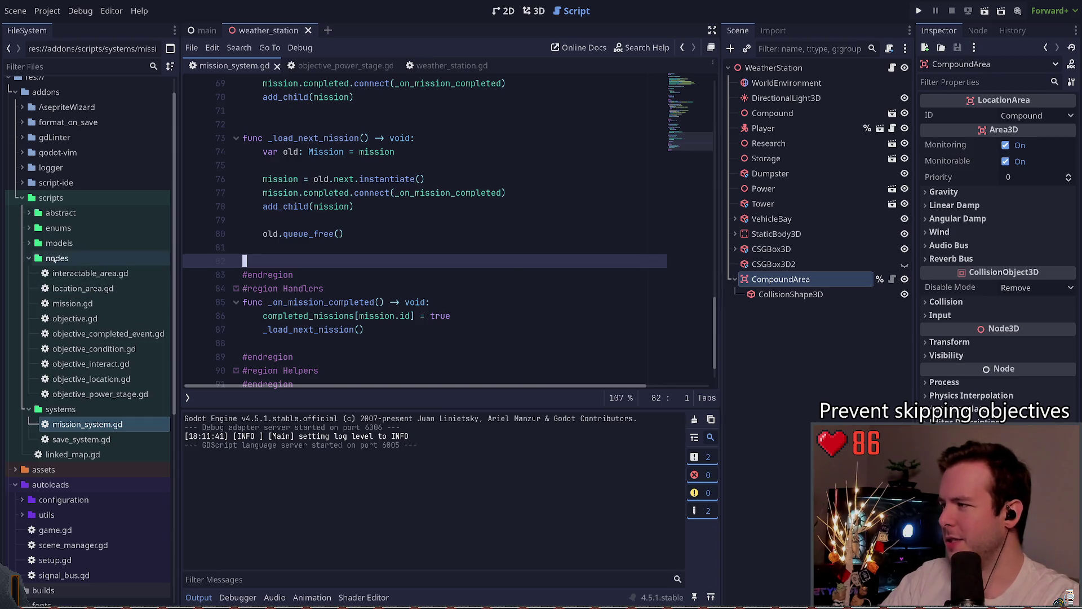
- Collapse the nodes folder in the FileSystem dock and return to the code near line 81
click(28, 257)
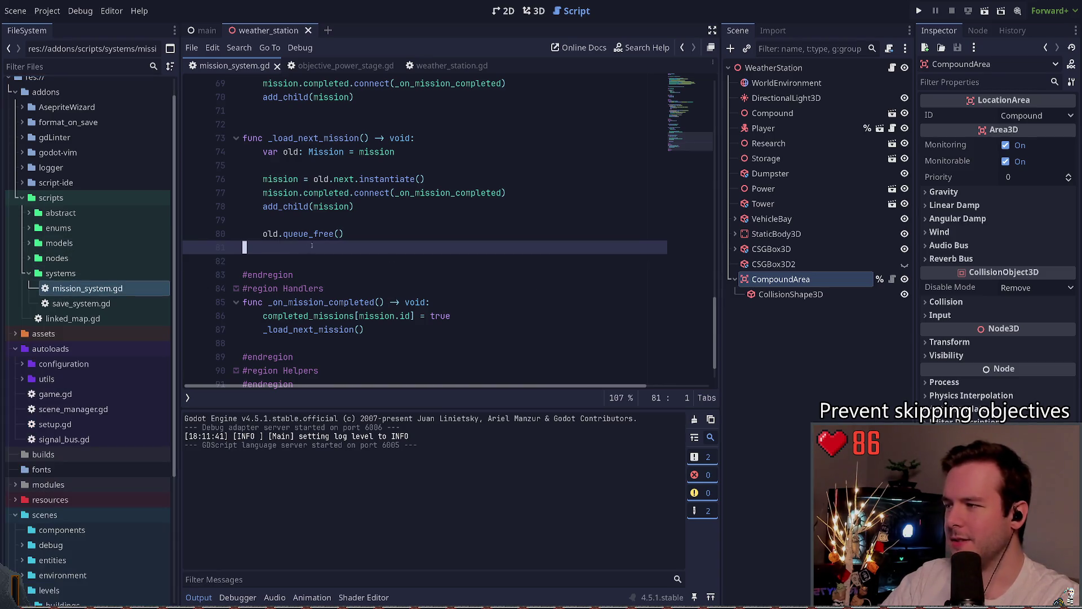
click(428, 247)
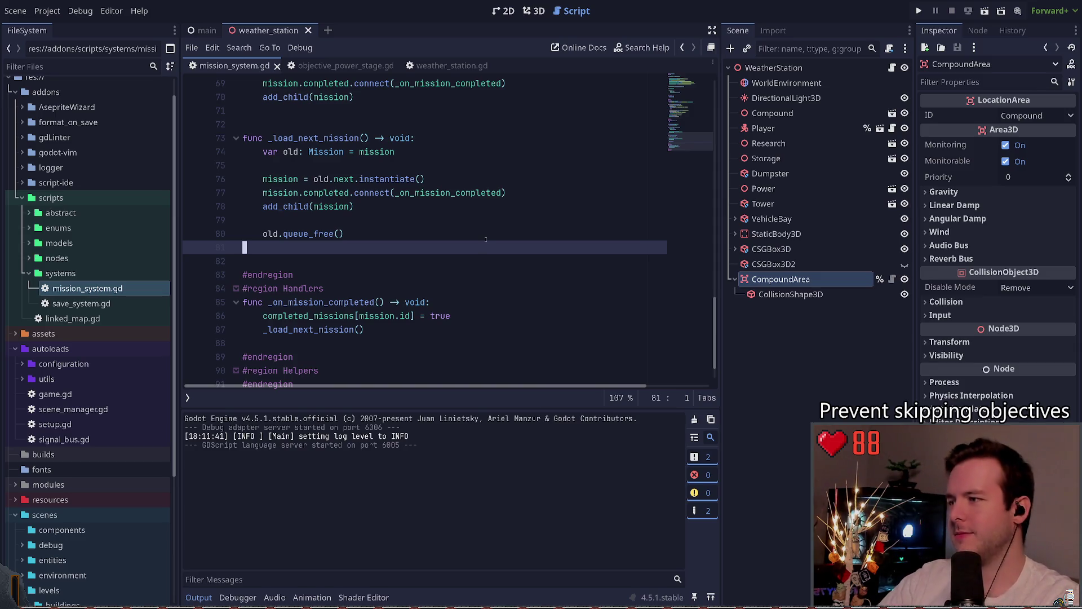
key(Left)
click(371, 250)
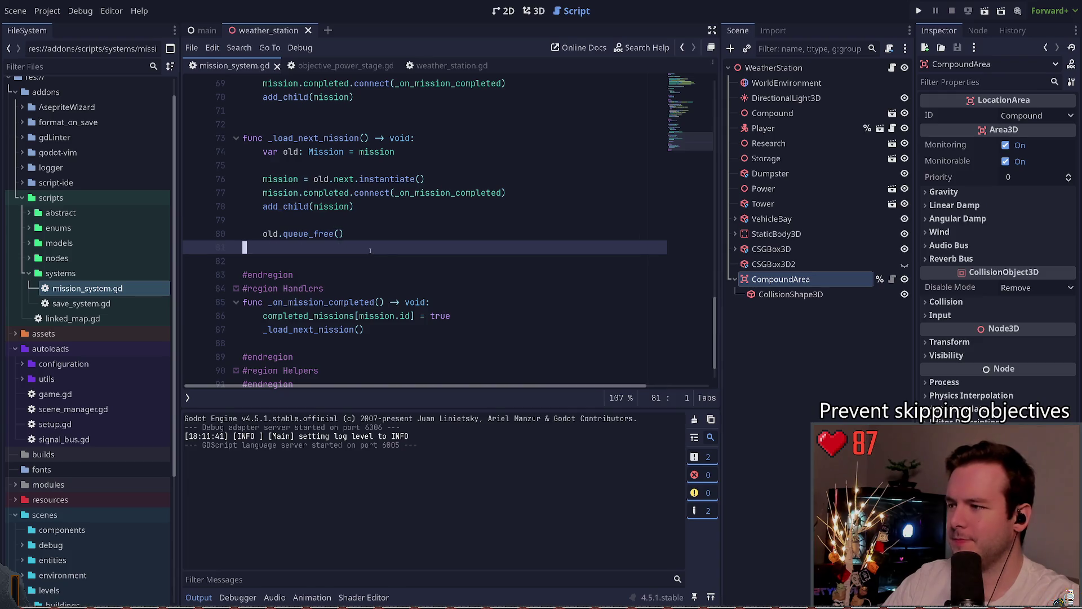
drag(458, 329, 458, 288)
click(457, 274)
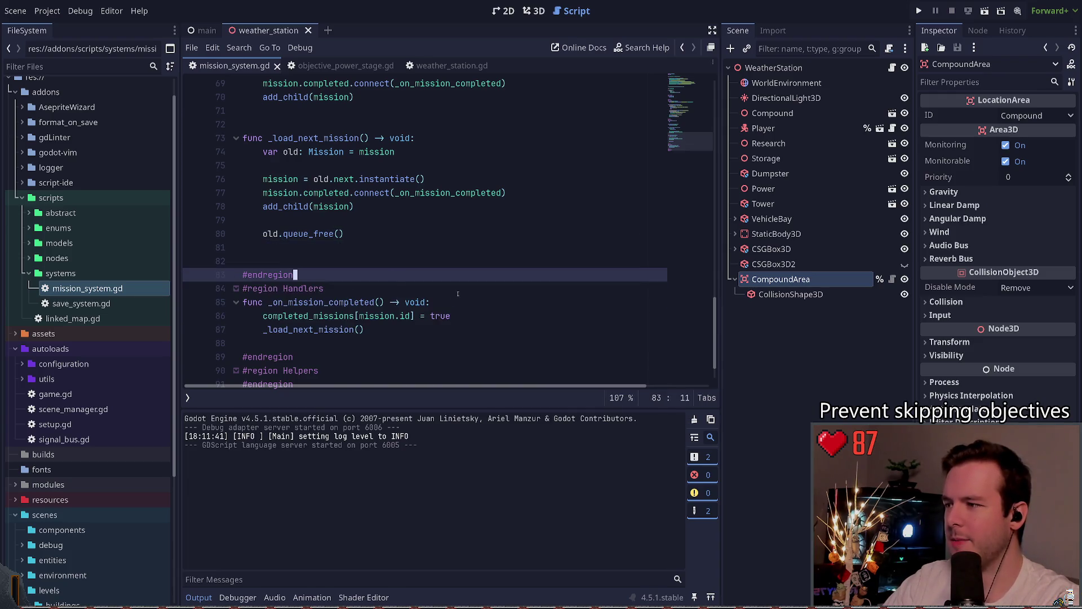
scroll(426, 251, up, 1)
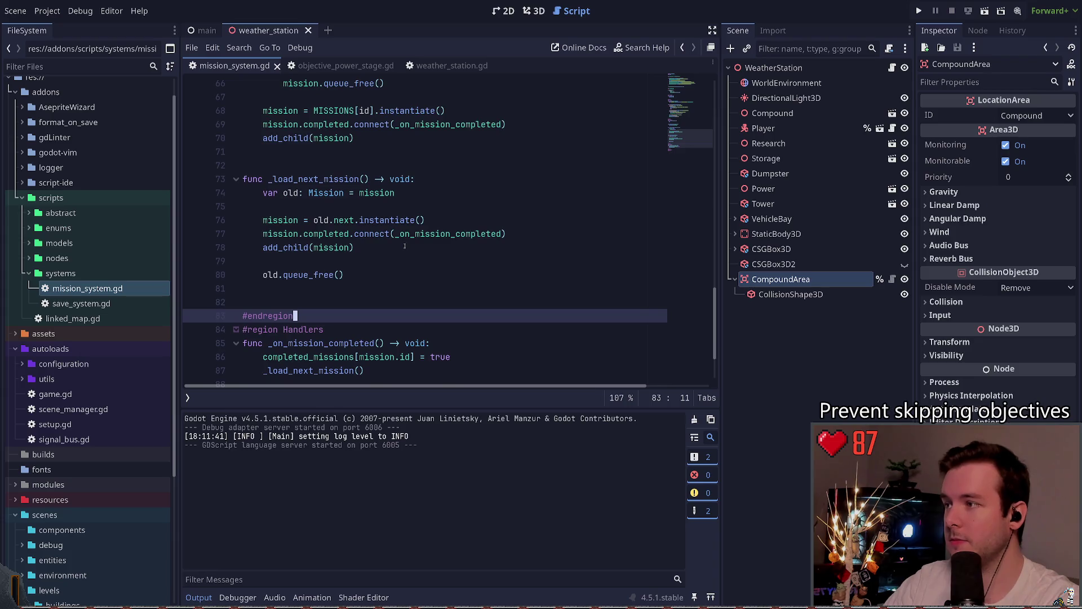
- Review _load_next_mission, then add a new line after completed_missions[mission.id] = true
click(446, 179)
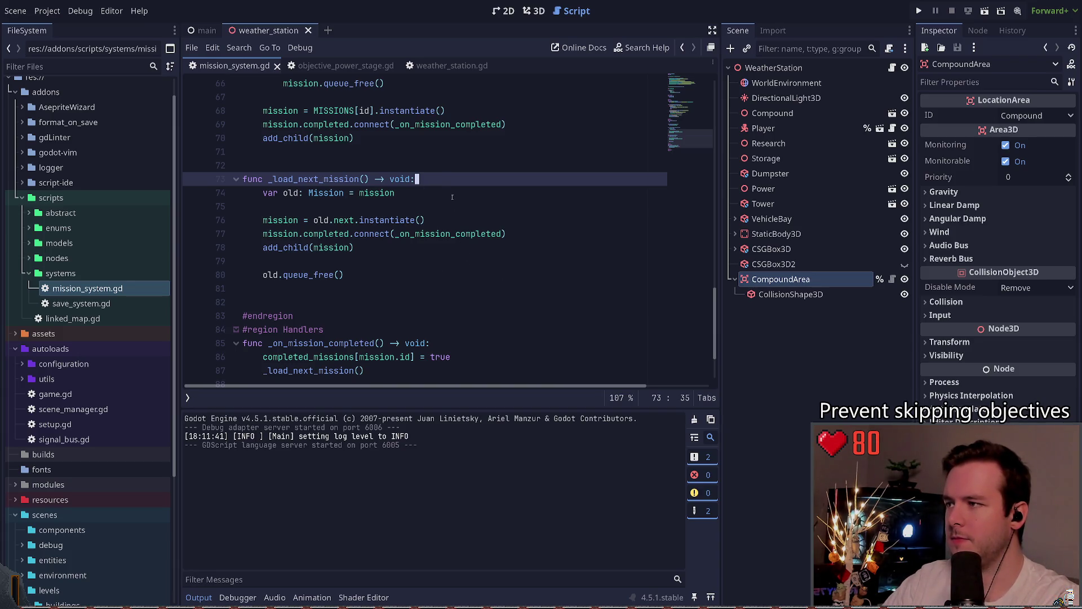
click(472, 201)
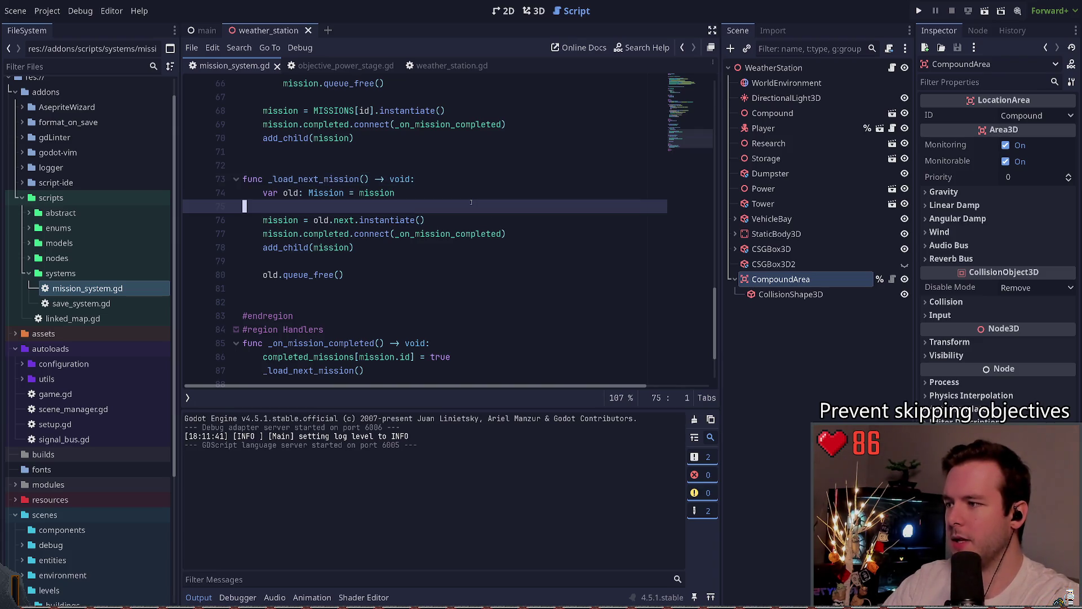
scroll(444, 213, down, 1)
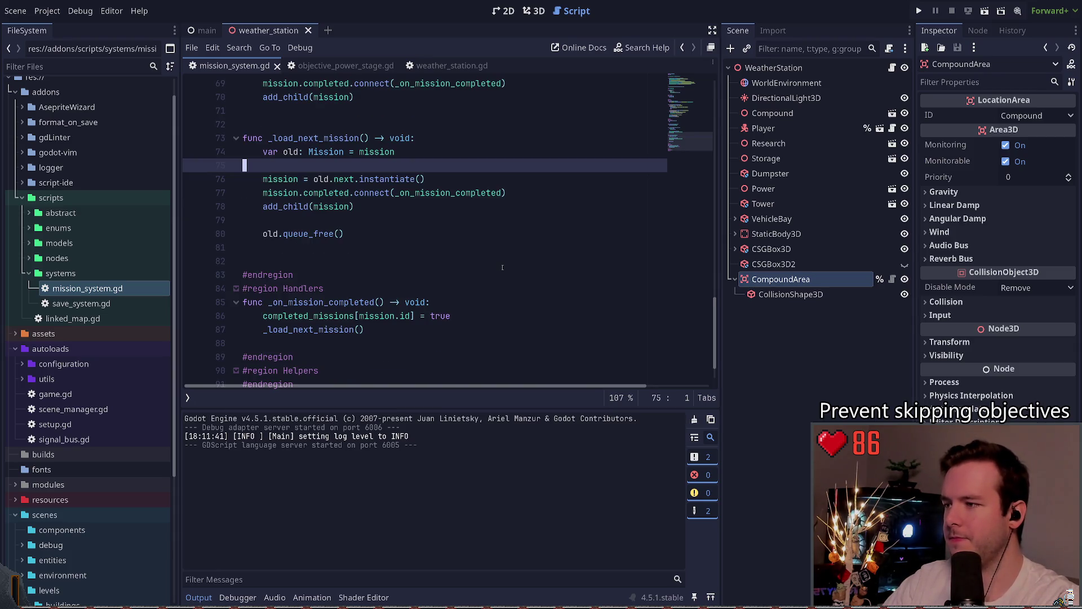
scroll(447, 181, up, 1)
click(447, 181)
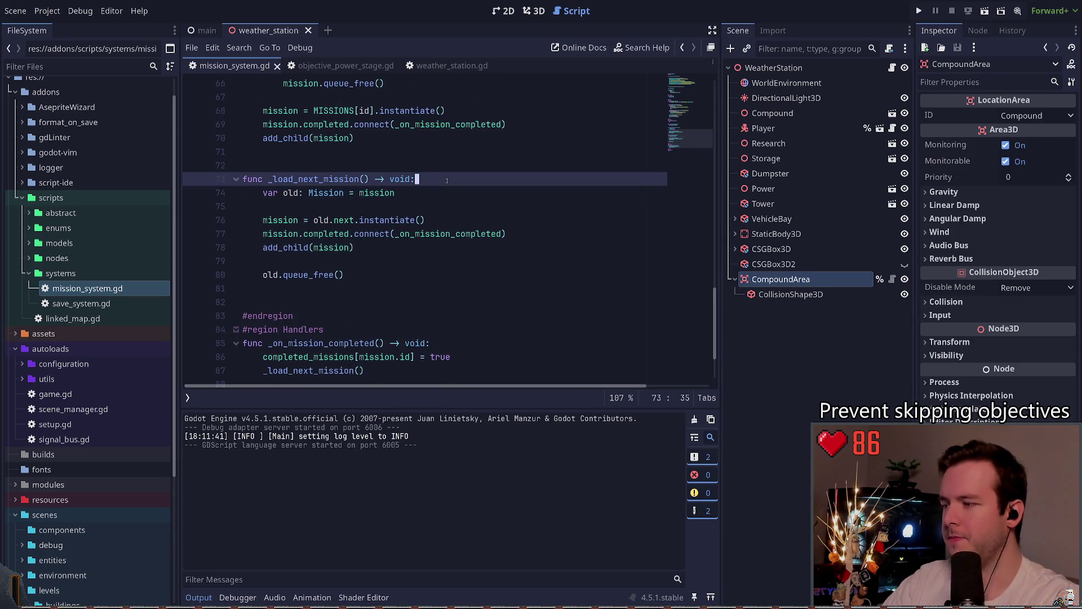
scroll(499, 267, down, 1)
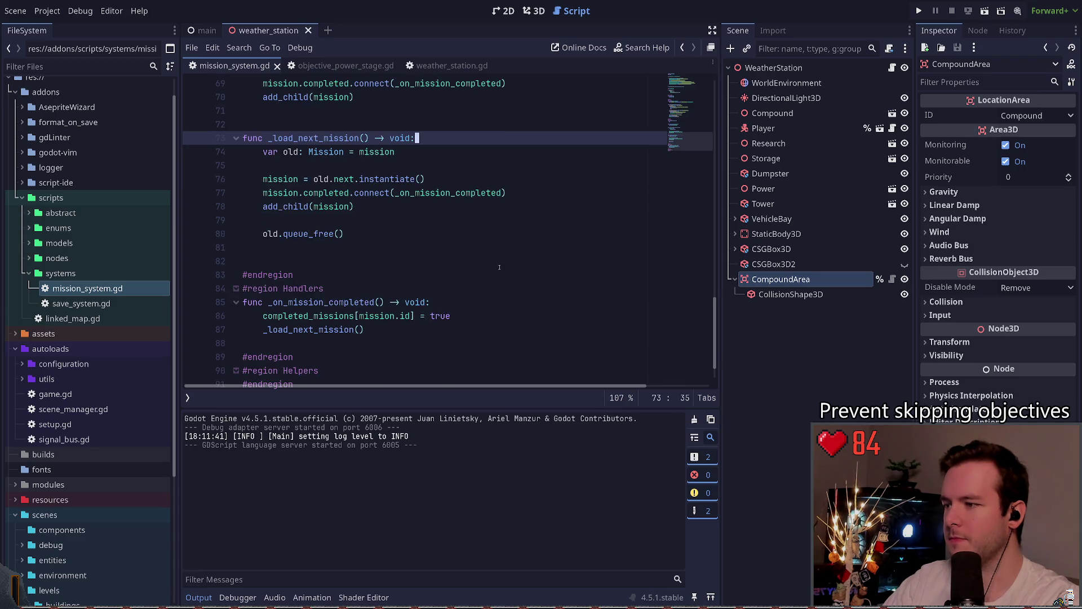
click(503, 316)
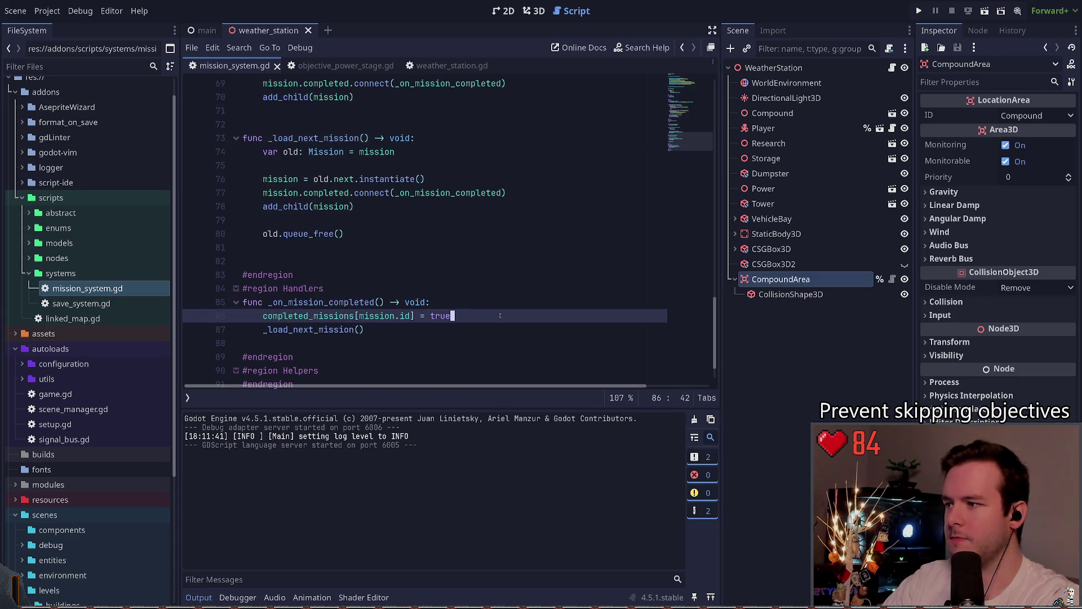
key(Return)
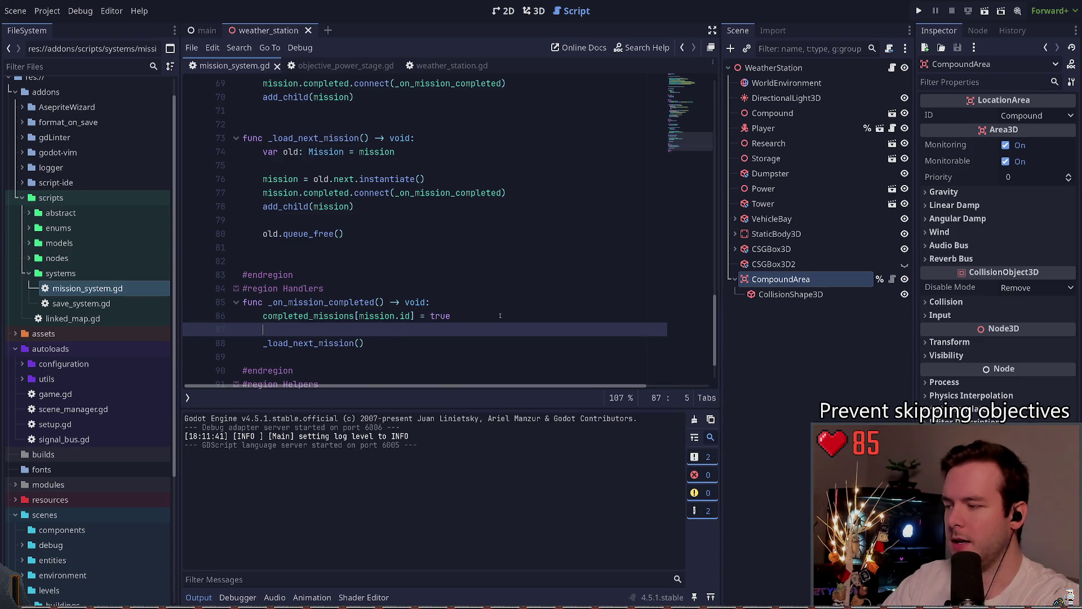
- Type 'if mission.' on the new line before _load_next_mission(), dismissing the autocomplete suggestions
text(if mission)
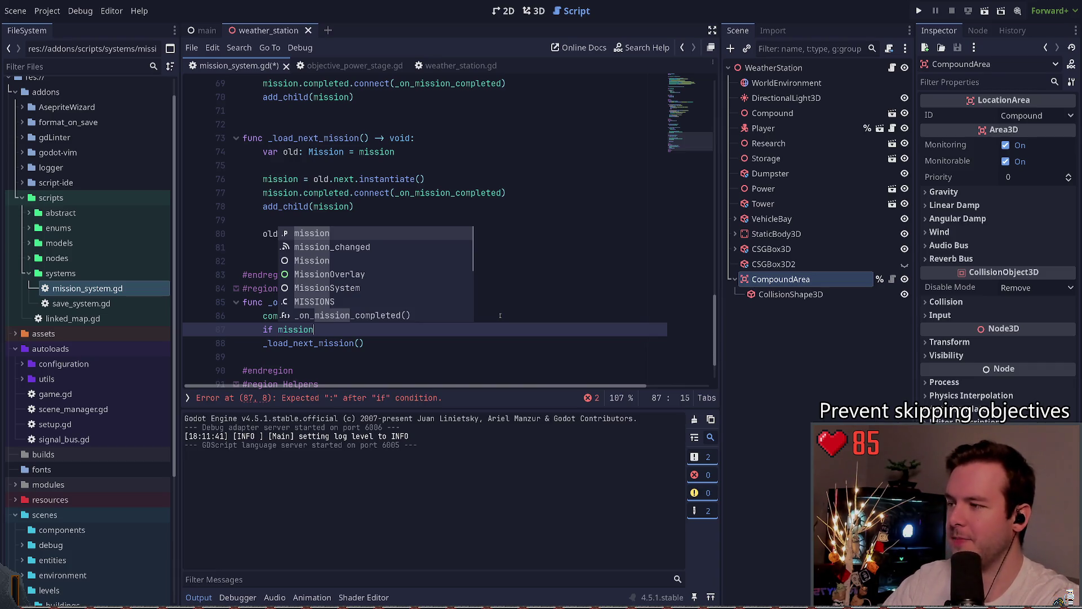
text(.)
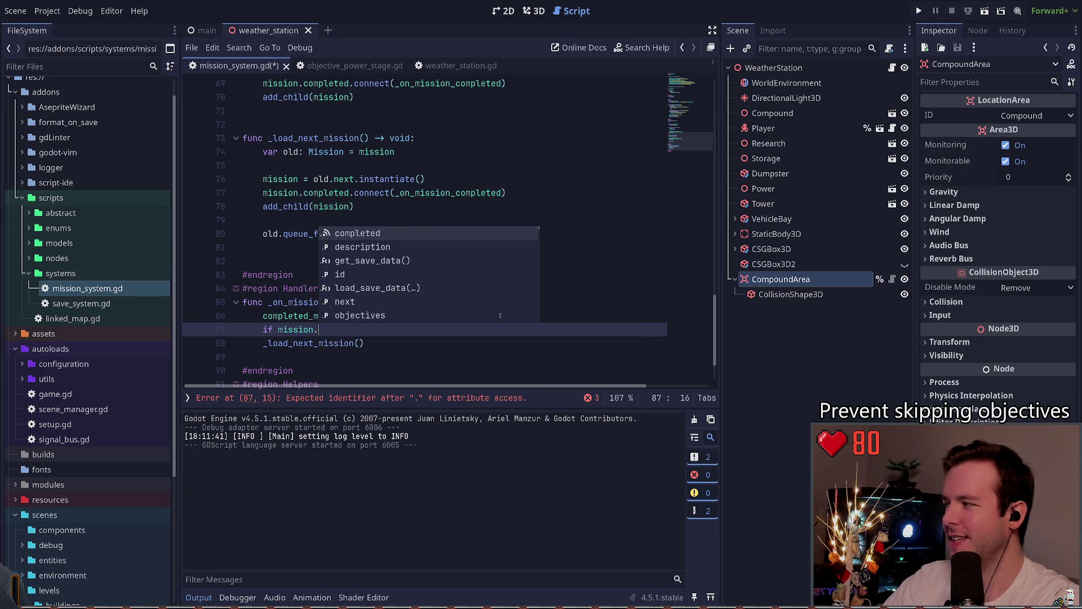
key(BackSpace)
key(BackSpace)
key(BackSpace)
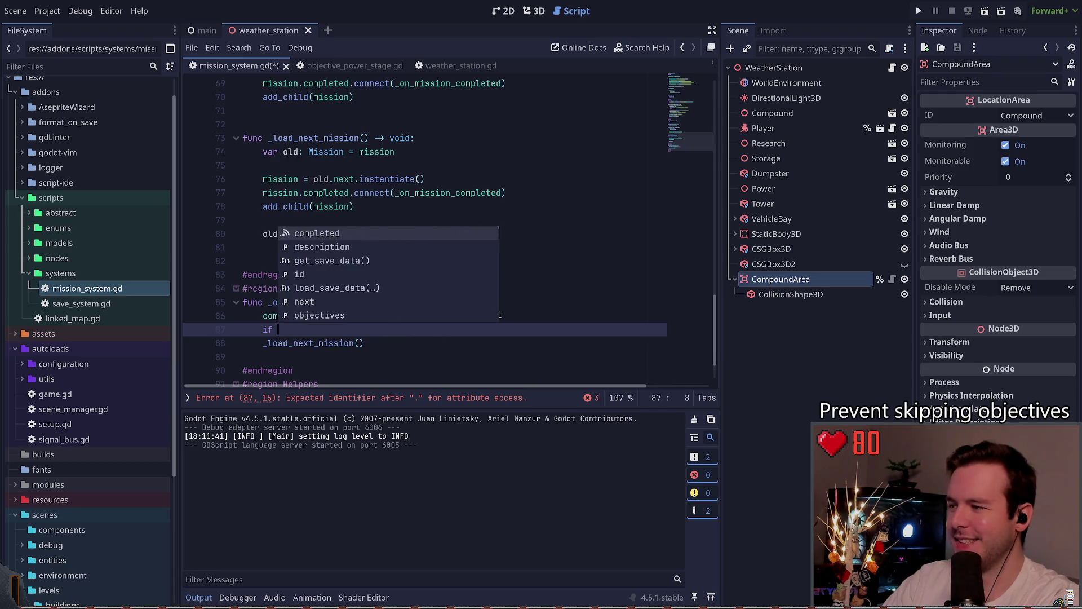
text(ion.)
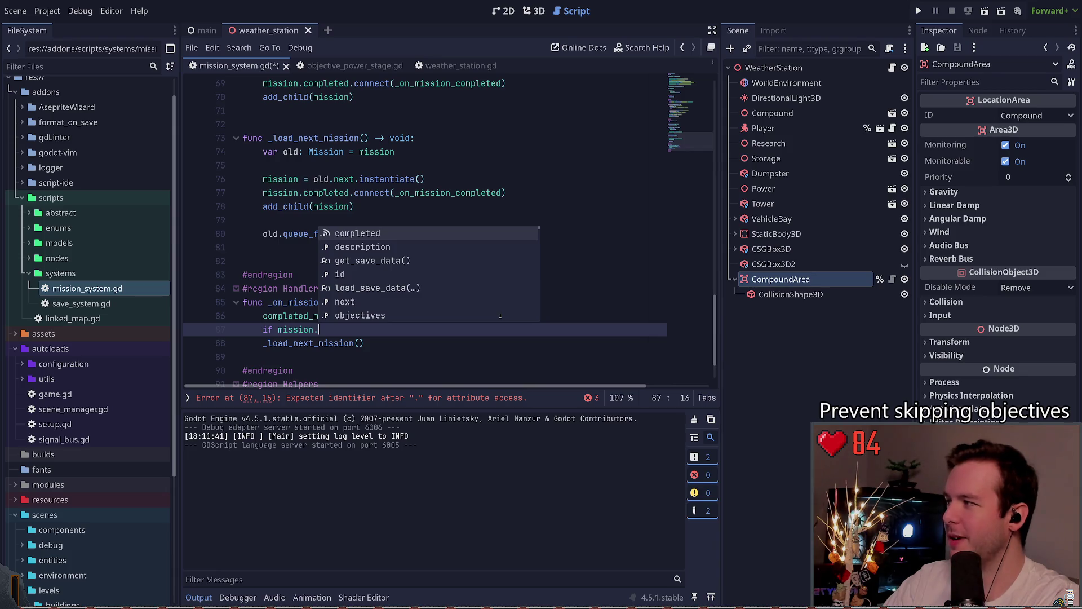
key(Escape)
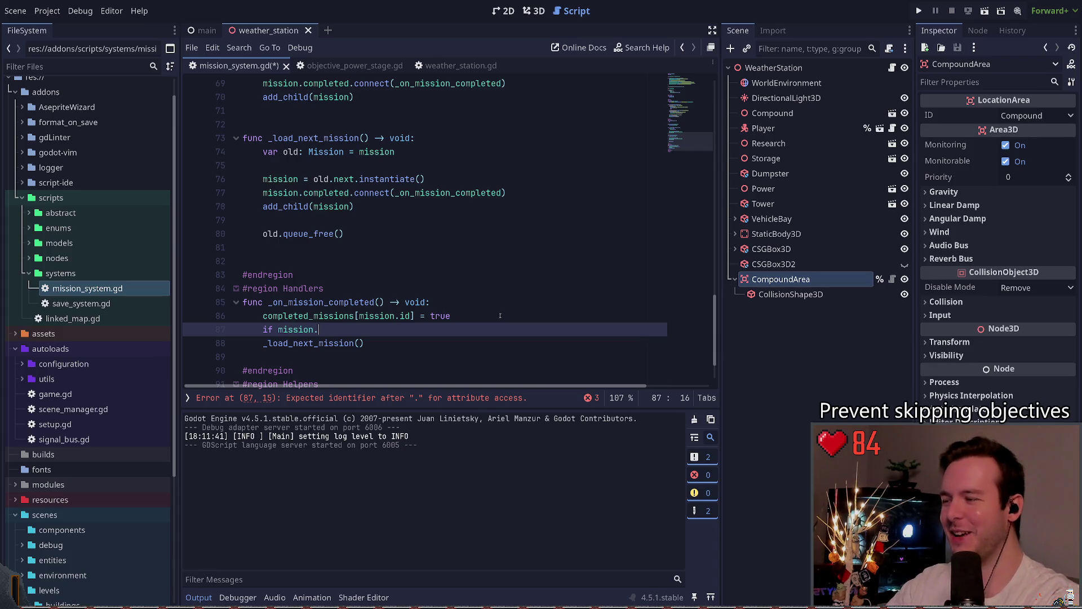
key(BackSpace)
key(BackSpace)
key(BackSpace)
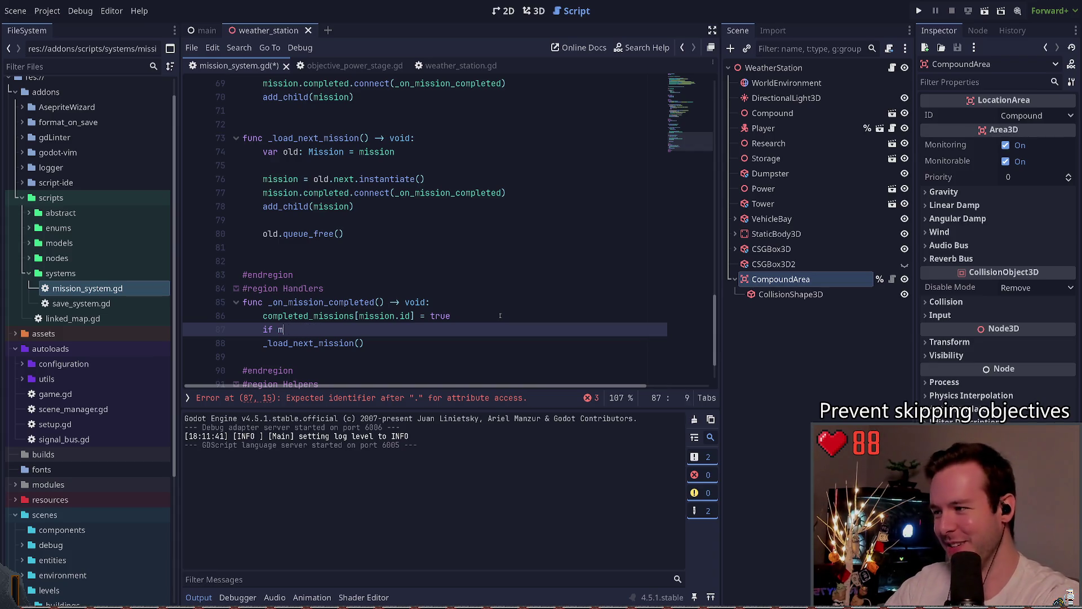
text(mission)
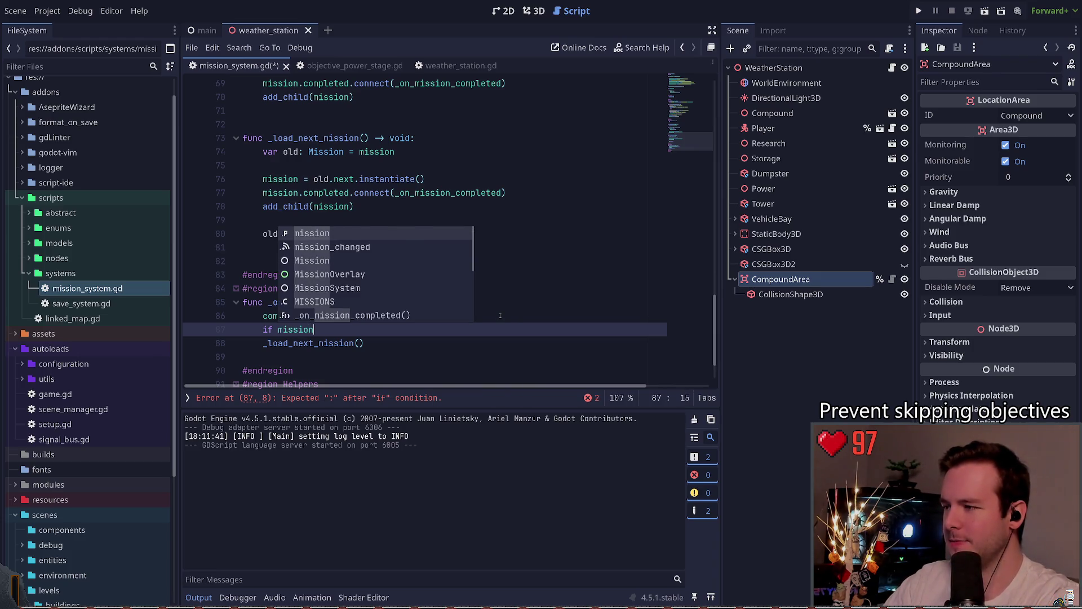
text(.)
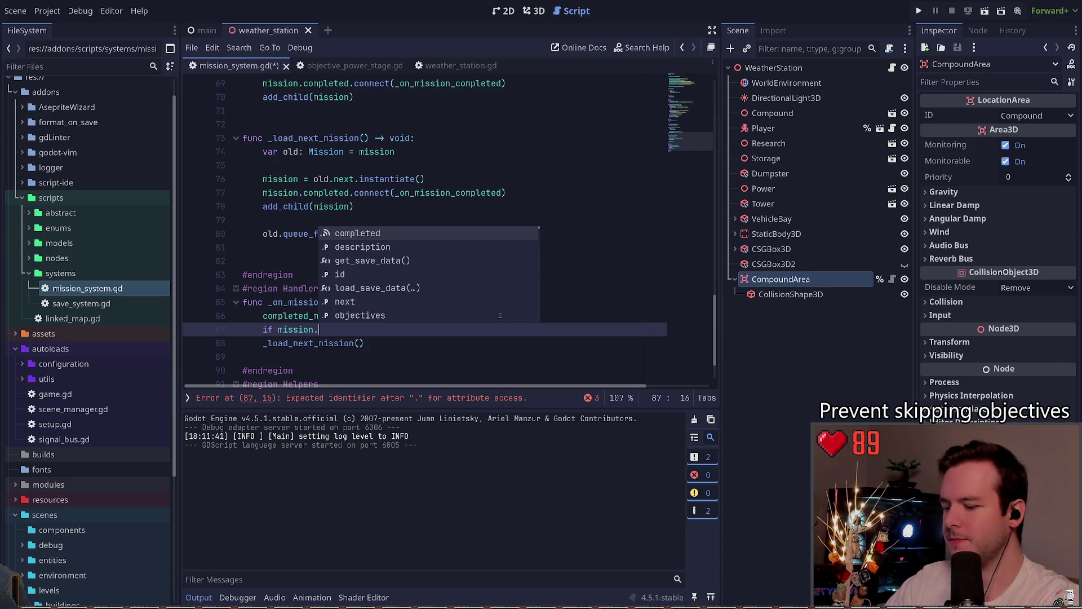
key(Escape)
- Try rewriting line 87 as 'if not mission.ready', then erase the whole condition
key(asciicircum)
key(d)
key(w)
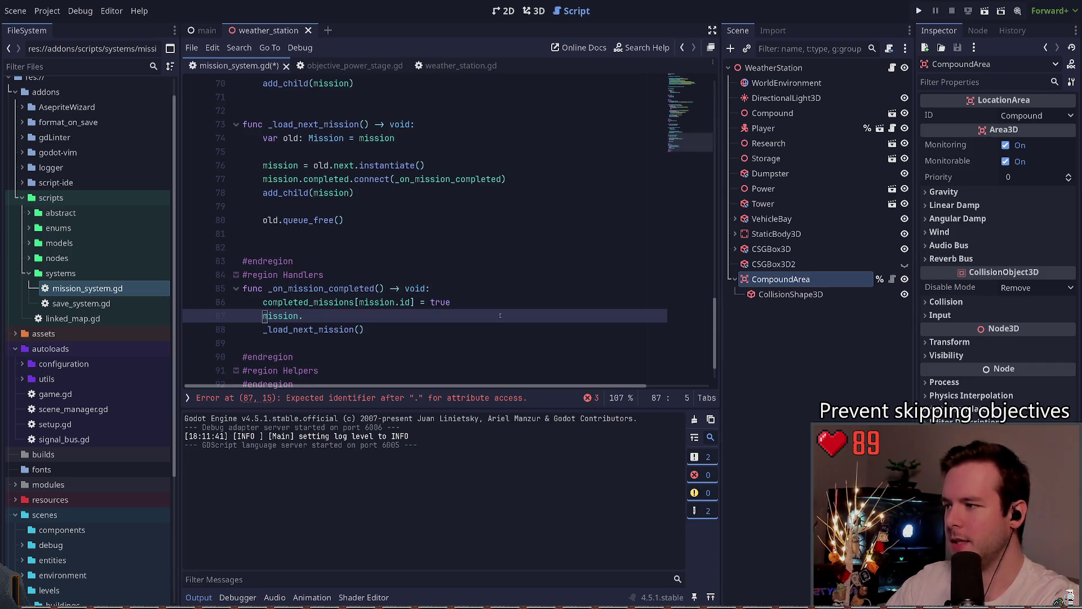
text(if)
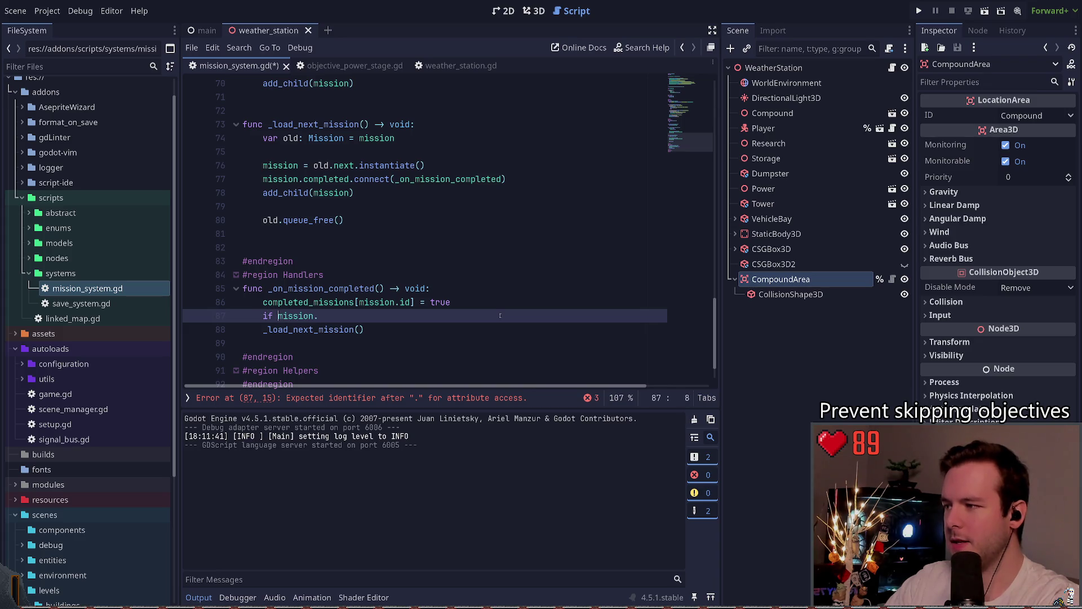
key(End)
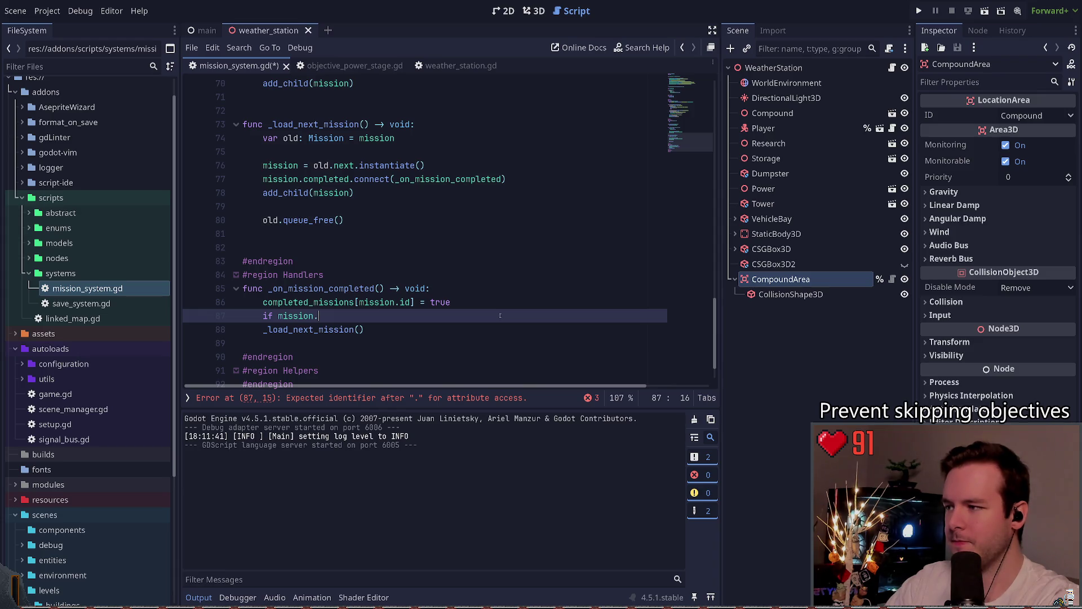
key(ctrl+Left)
key(ctrl+Left)
text(not)
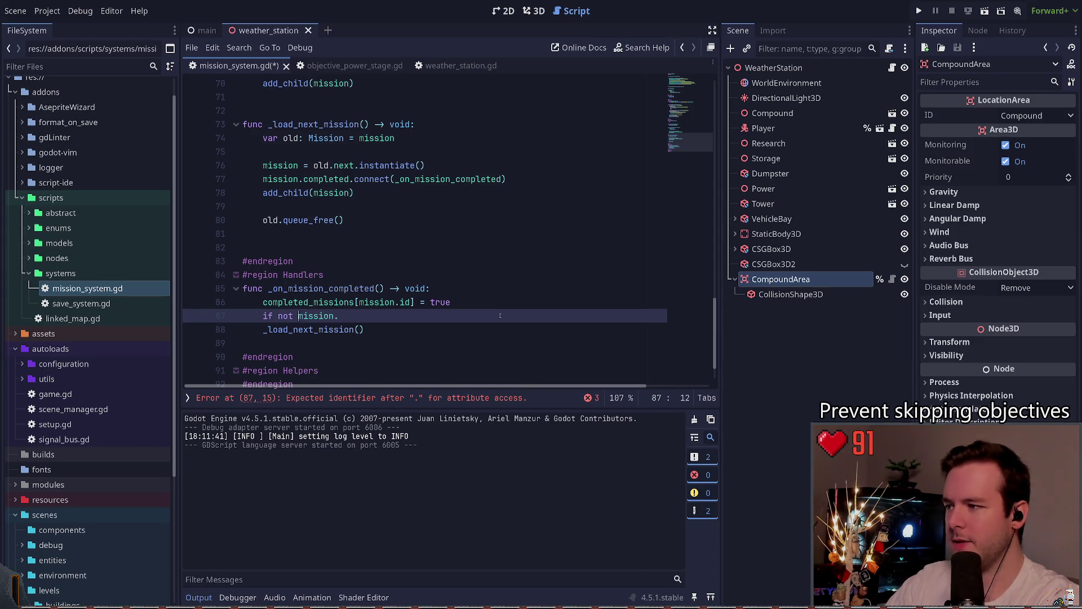
key(End)
text(ready)
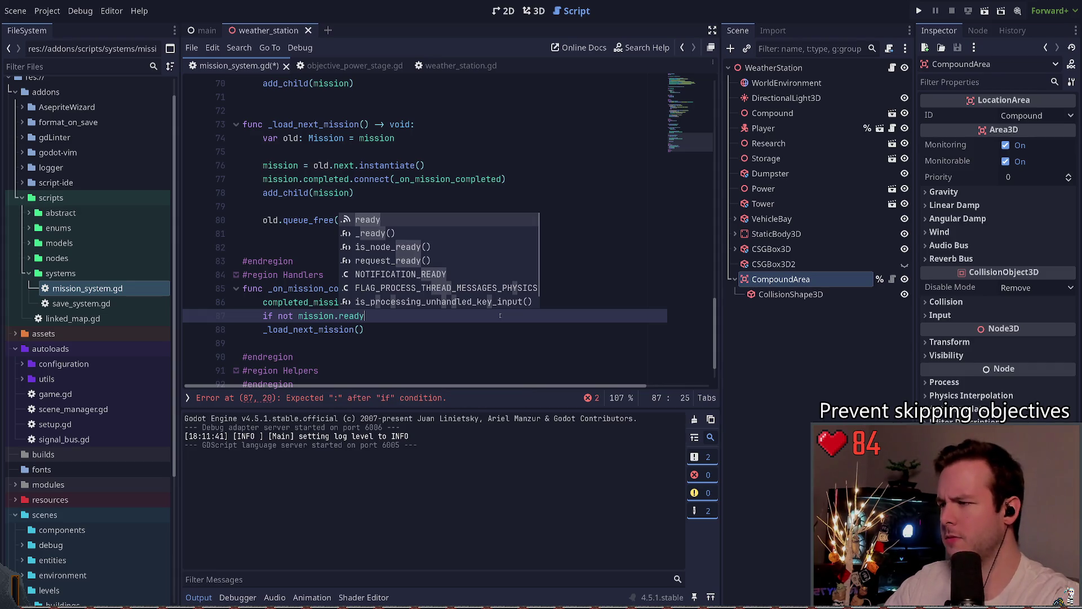
click(384, 220)
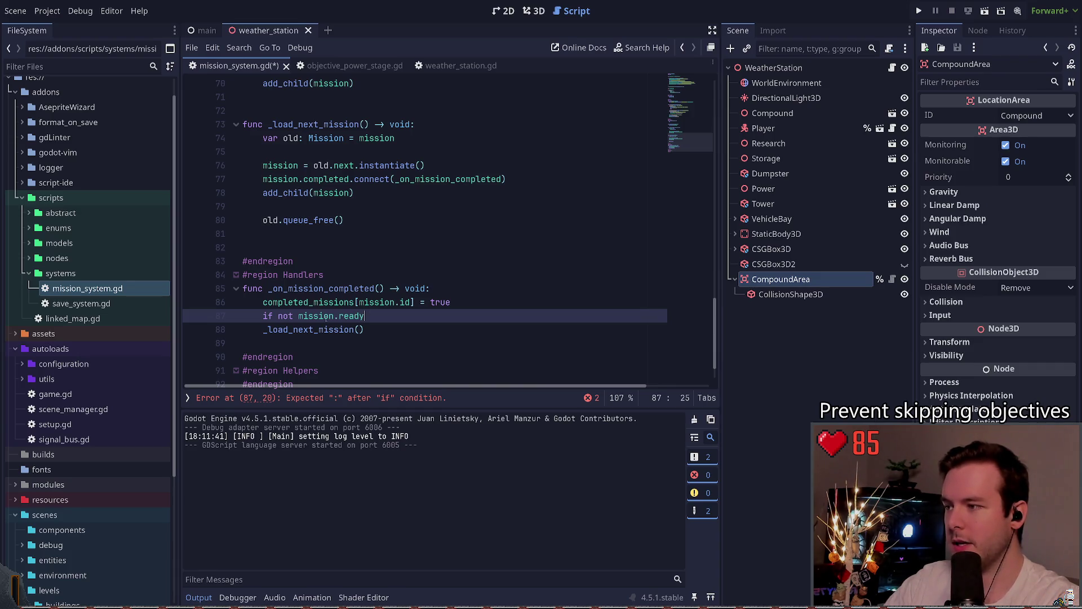
key(ctrl+BackSpace)
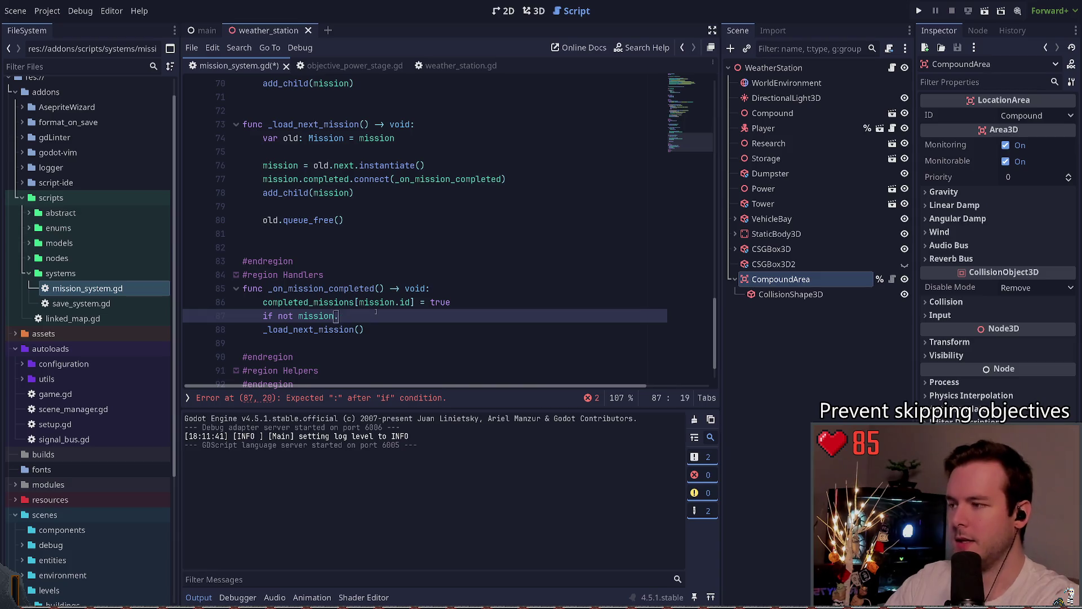
key(ctrl+BackSpace)
key(ctrl+BackSpace)
key(ctrl+BackSpace)
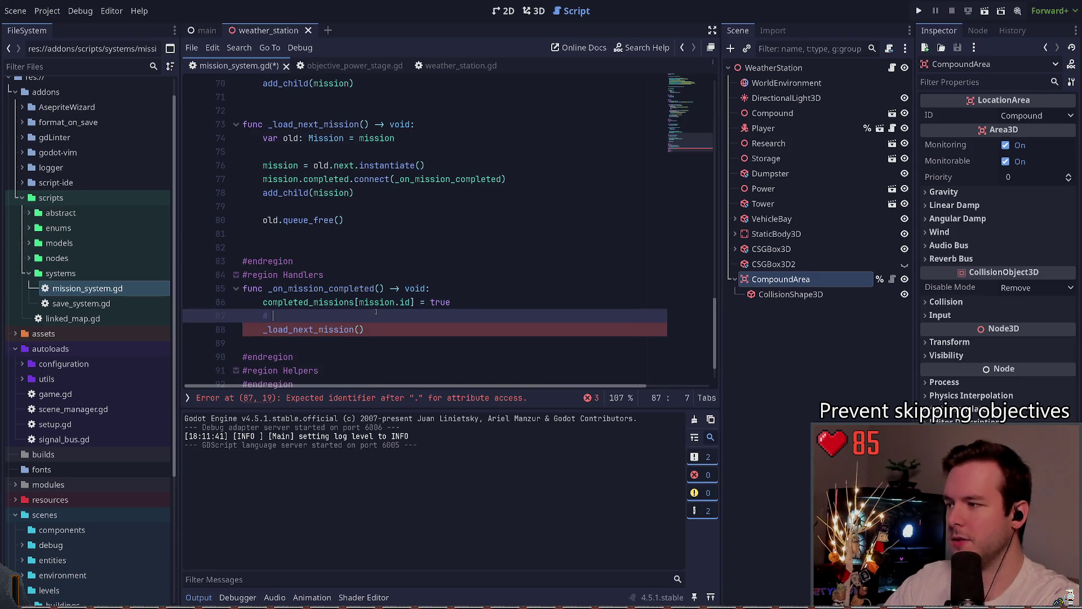
- Write '# TODO: Add a way to pace missions here.' plus the 'if mission.dialogue_playing: await mission.dialogue_finished' example, and save
text(TODO: Add a way t)
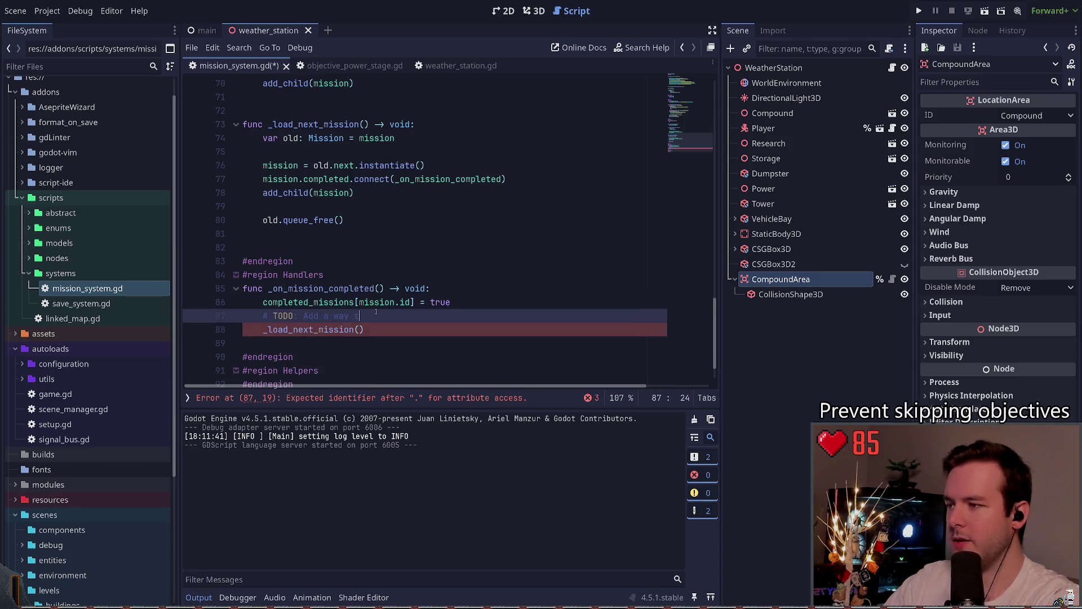
text(o pace missions here)
key(BackSpace)
text(.)
key(Return)
text(# Ei)
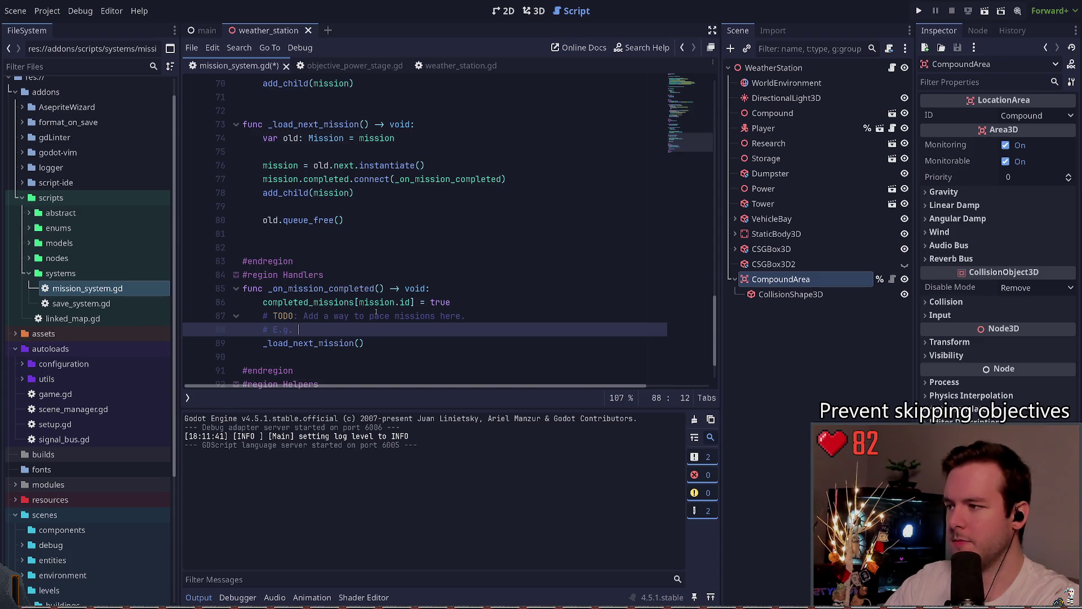
text(if mission)
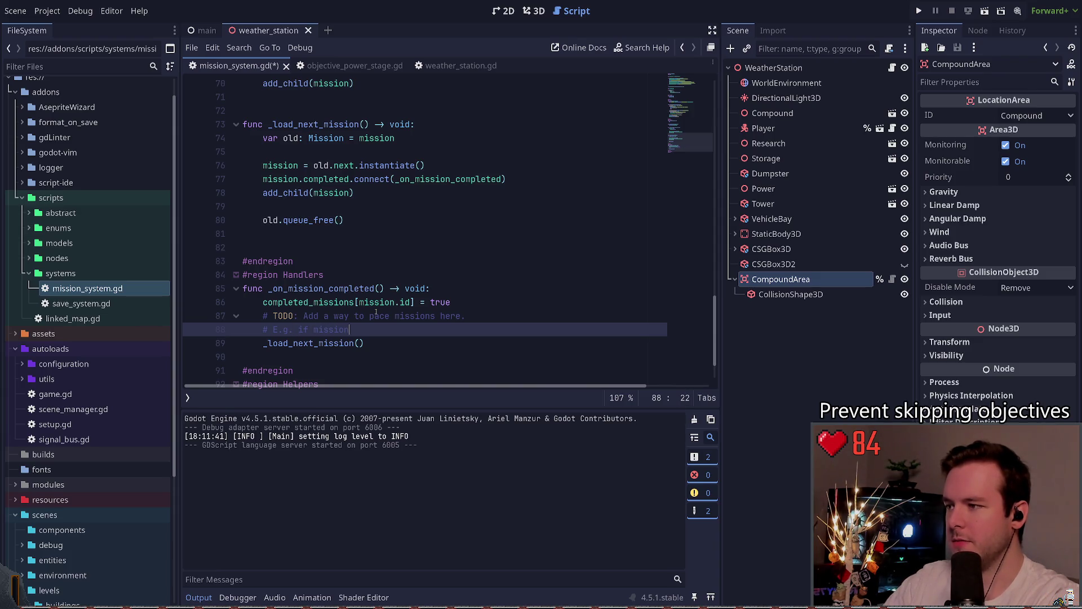
key(ctrl+BackSpace)
text(not mission)
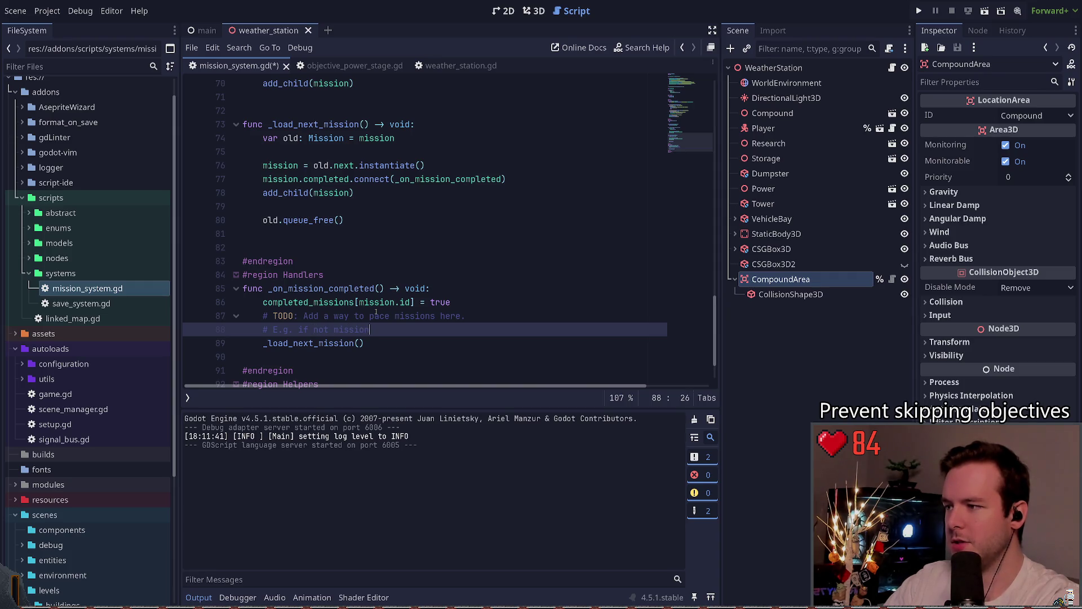
key(ctrl+z)
key(ctrl+z)
key(ctrl+z)
key(ctrl+shift+z)
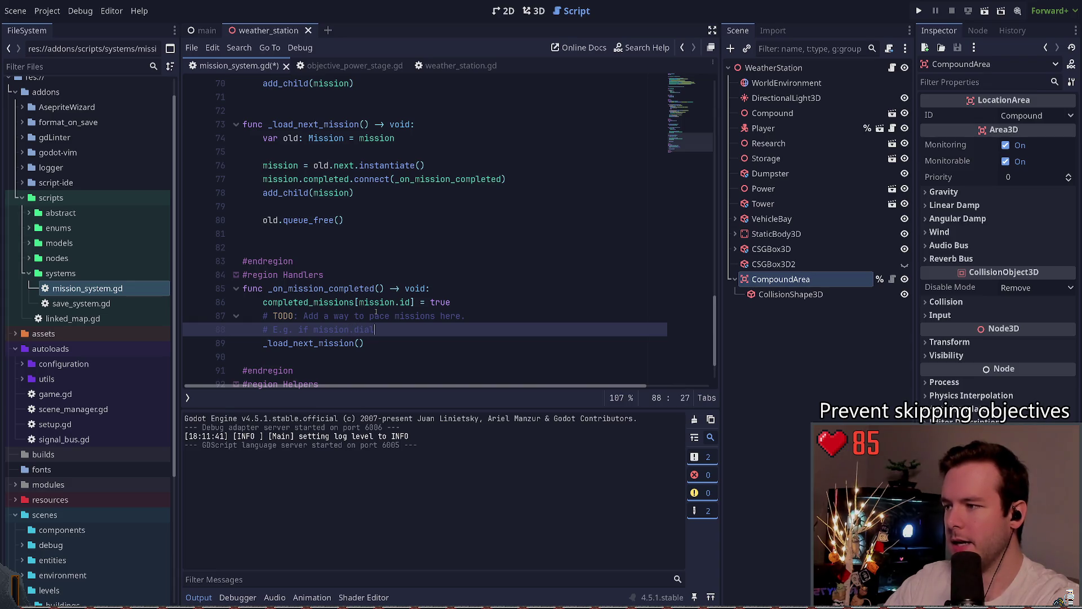
text(ogue_playing)
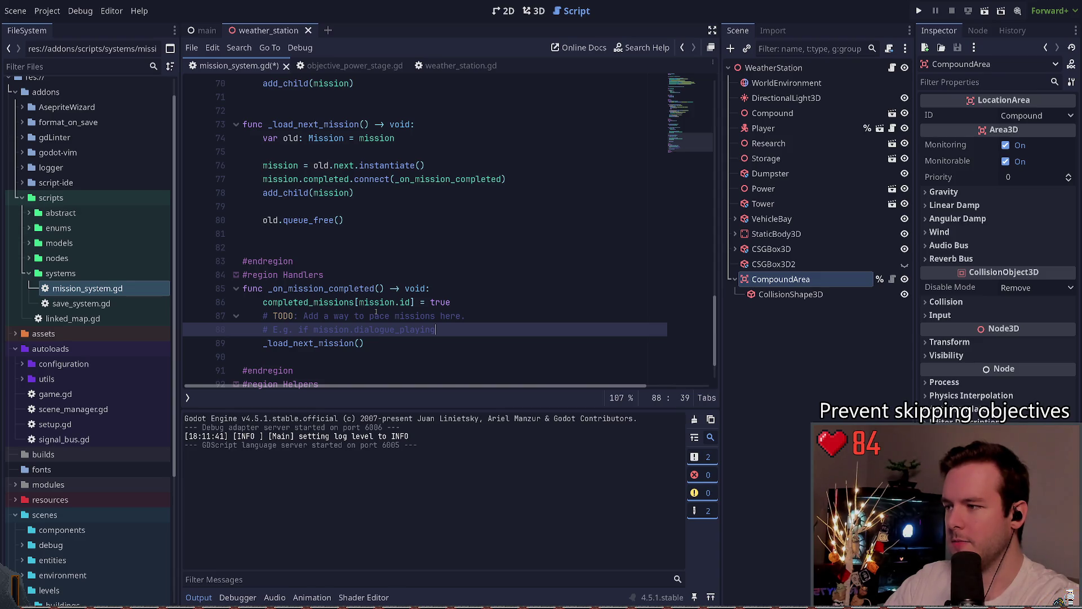
text(: await mis)
text(sion.dialogue_fi)
text(nished)
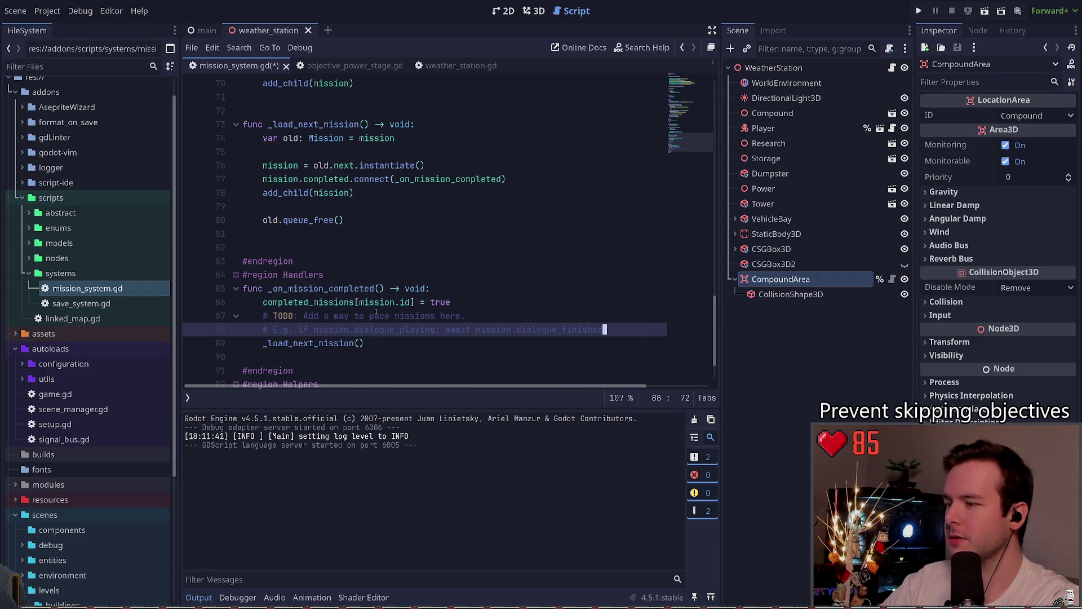
key(ctrl+s)
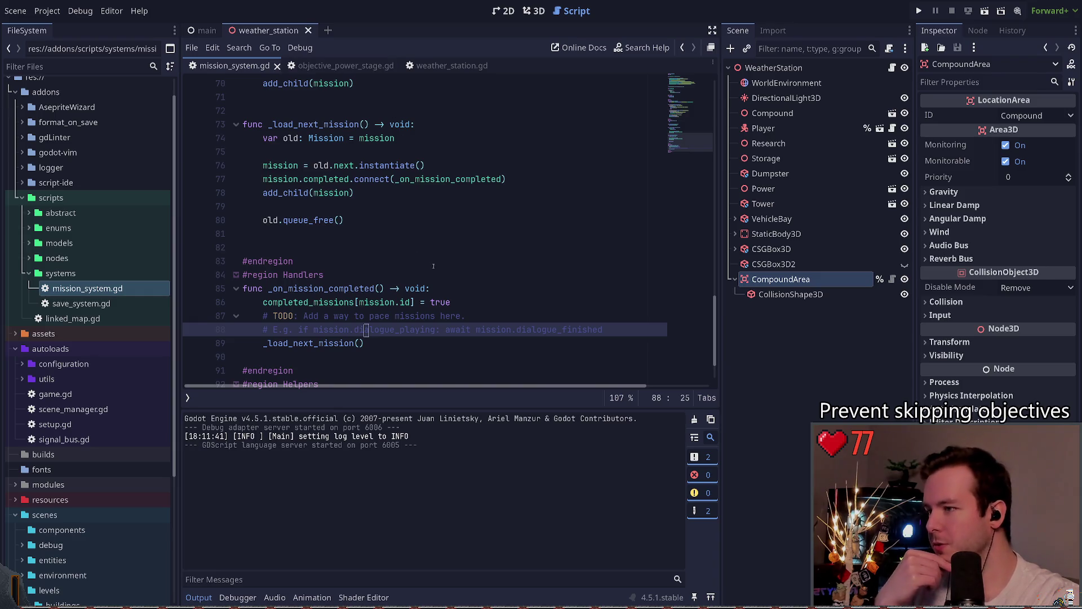
- Move to the #region Handlers line, then switch over to Obsidian
scroll(367, 228, down, 1)
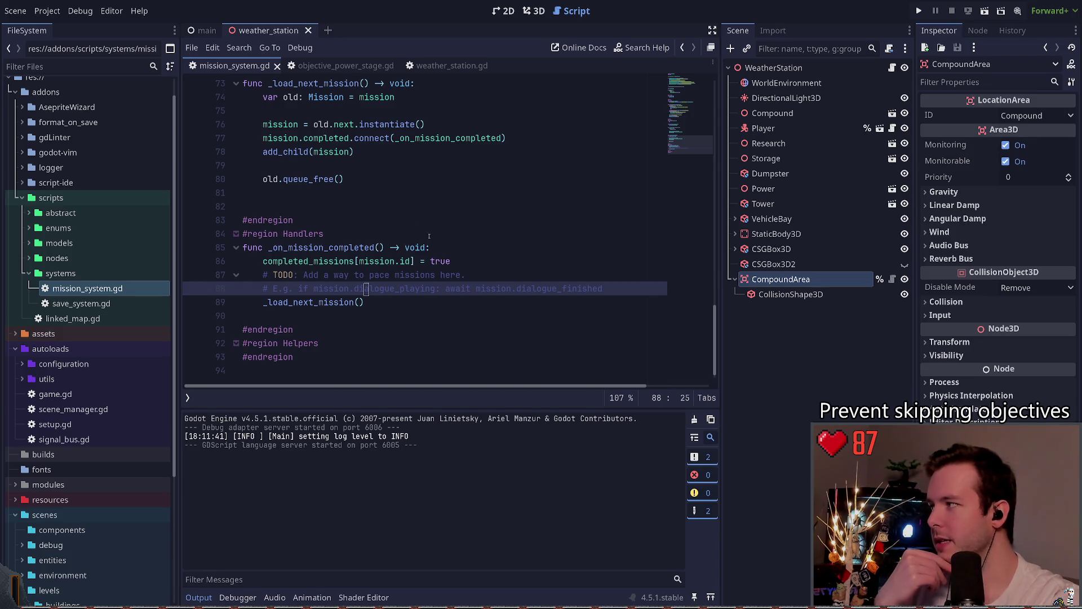
click(366, 230)
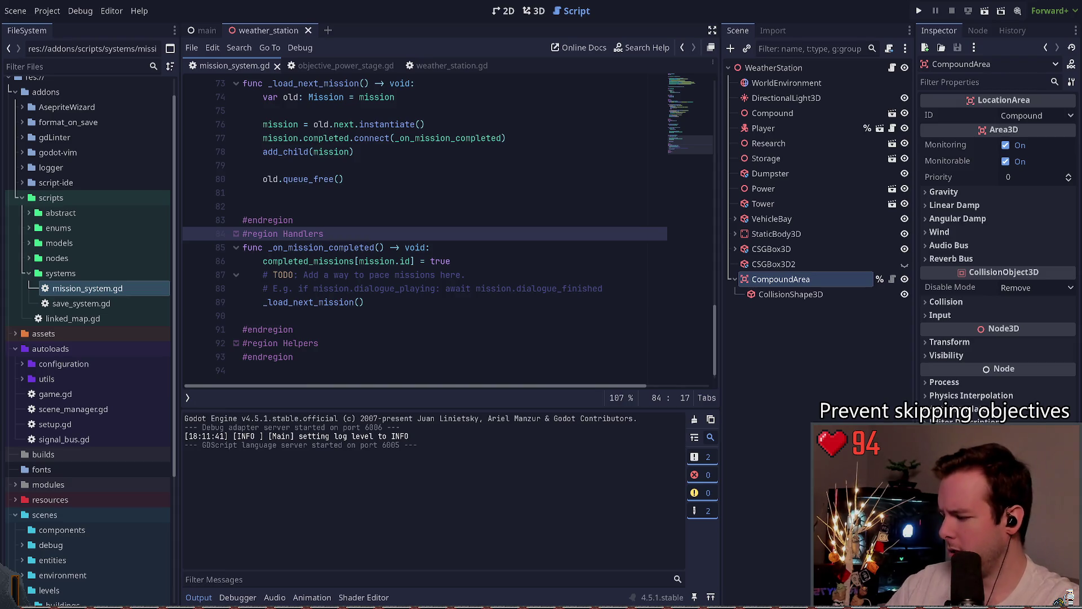
key(alt+Tab)
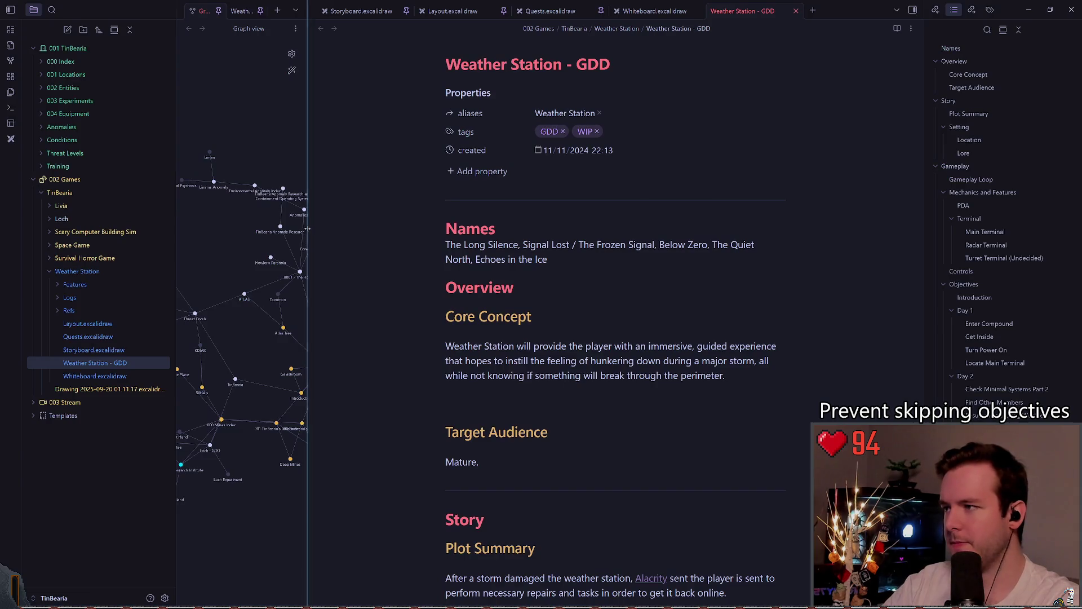
- Show the Weather Station - GDD note in a widened left pane and close its duplicate tab
drag(308, 223, 455, 224)
click(319, 10)
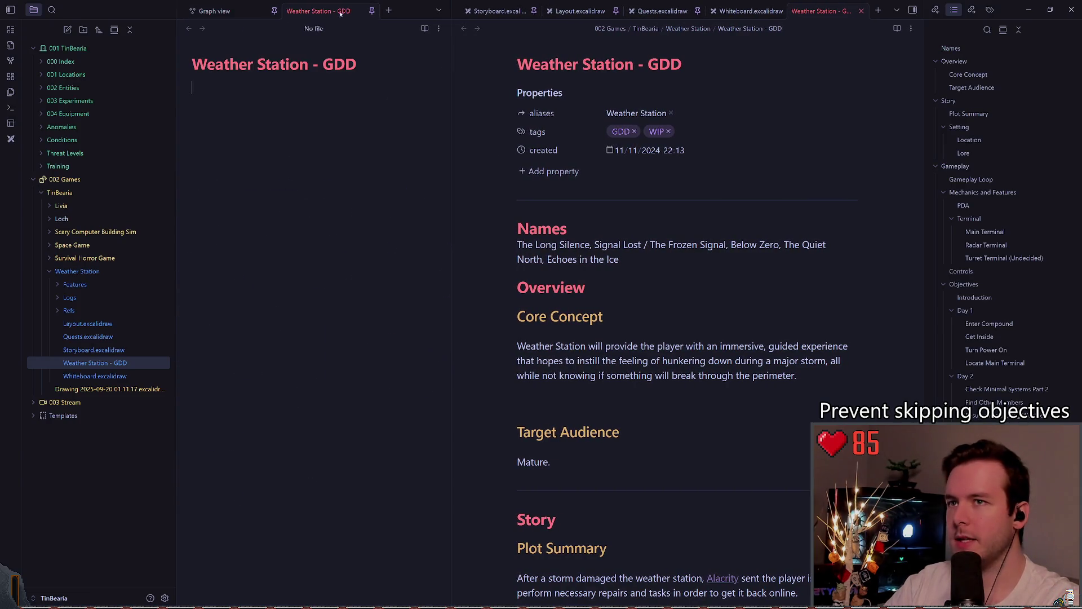
drag(449, 105, 700, 107)
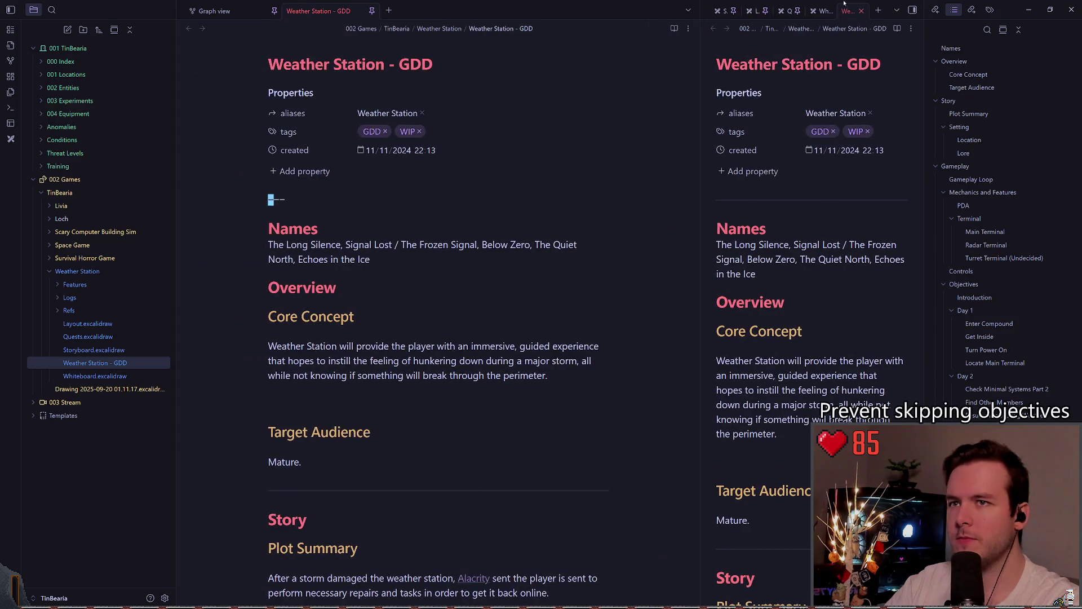
key(ctrl+w)
scroll(438, 262, down, 2)
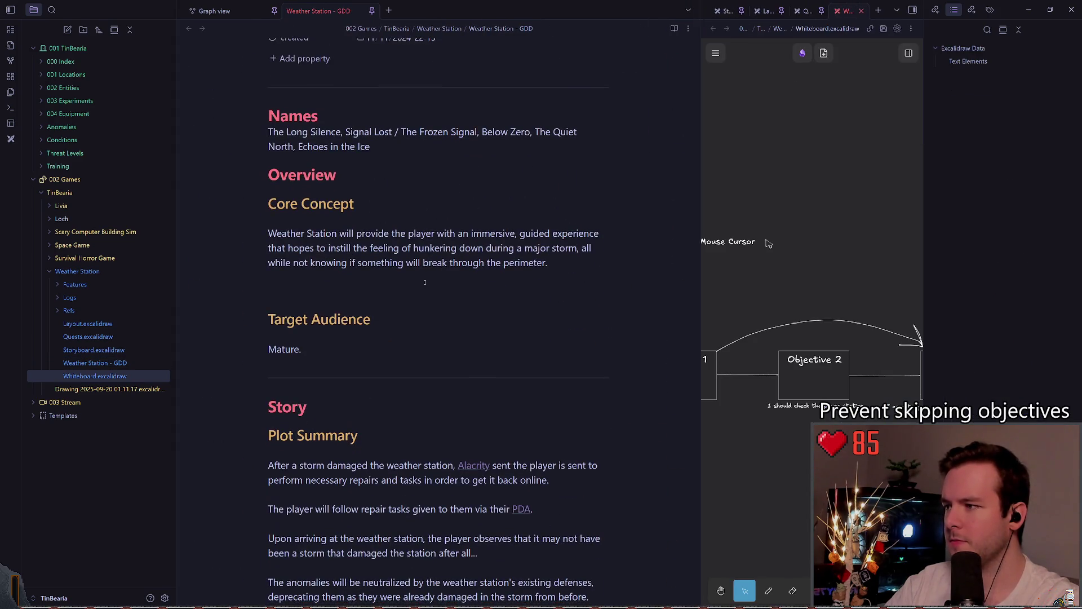
click(420, 286)
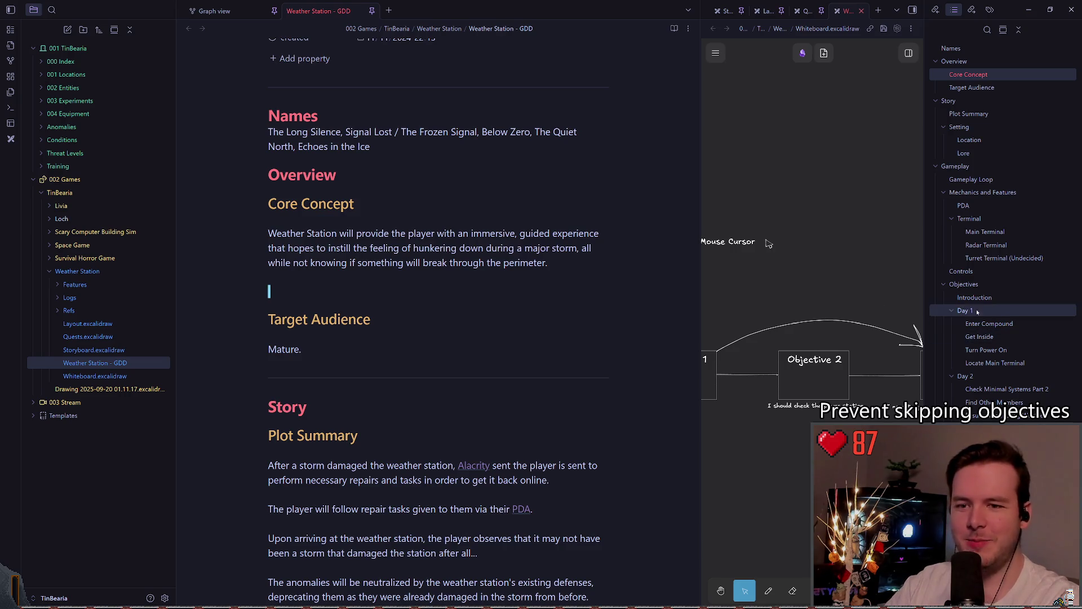
scroll(783, 338, down, 3)
scroll(784, 365, up, 5)
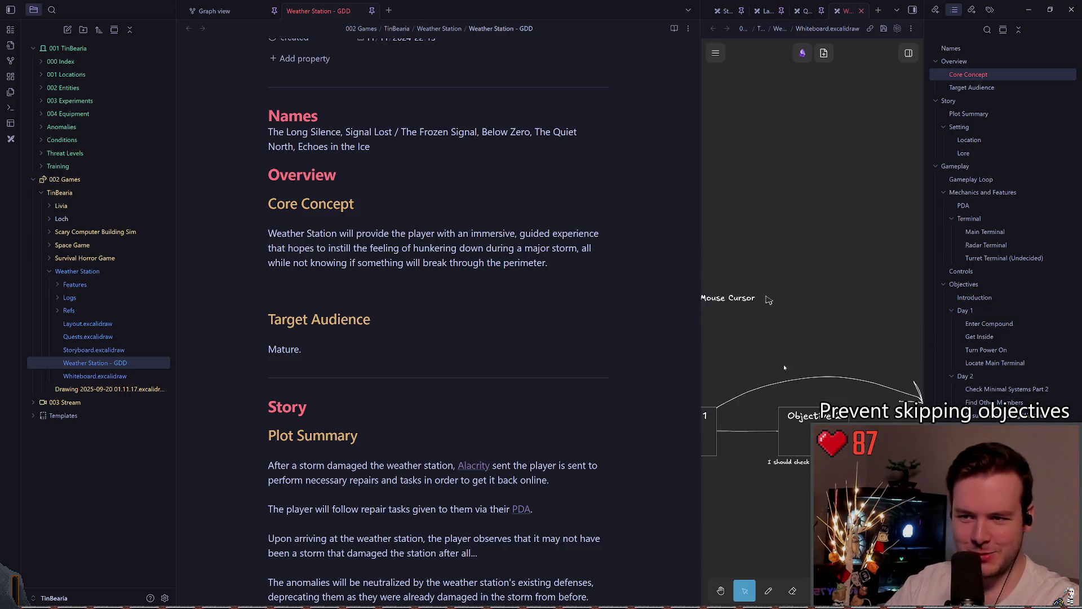
scroll(783, 364, down, 1)
scroll(979, 327, down, 3)
scroll(980, 327, down, 10)
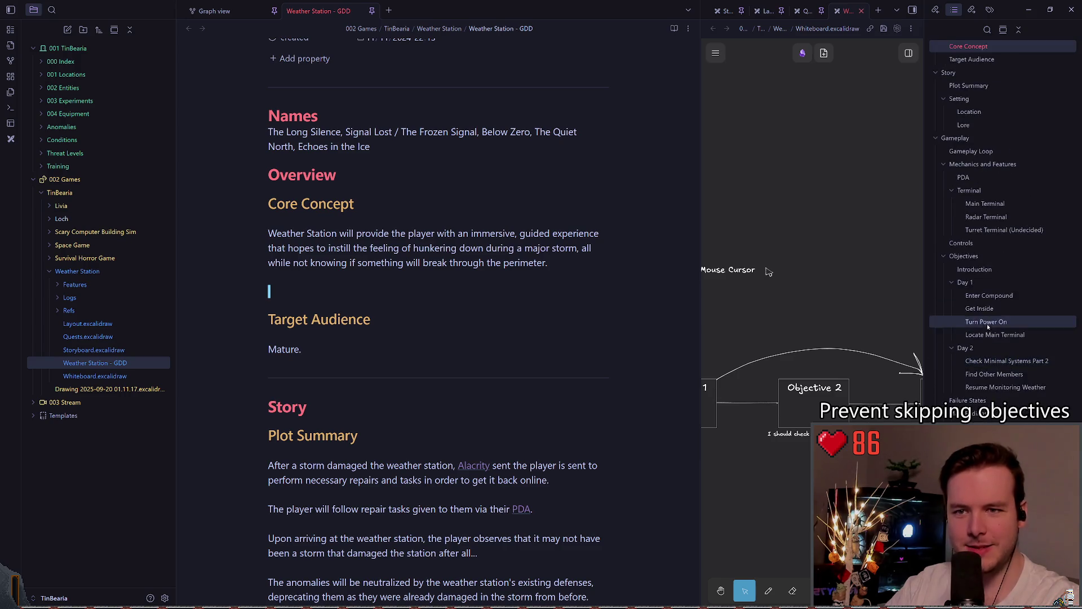
scroll(1006, 308, up, 15)
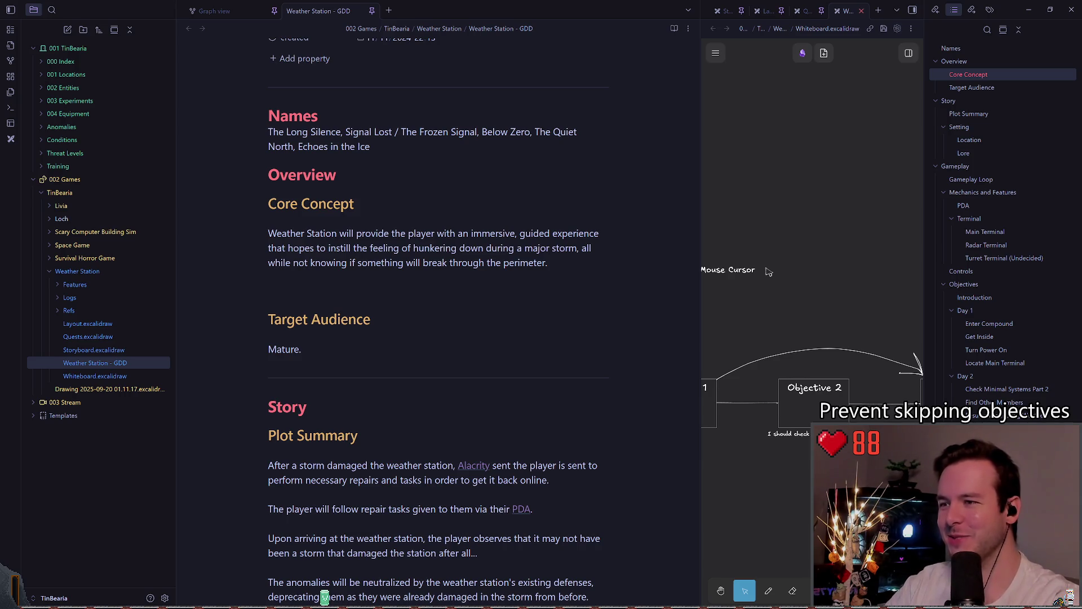
key(alt+Tab)
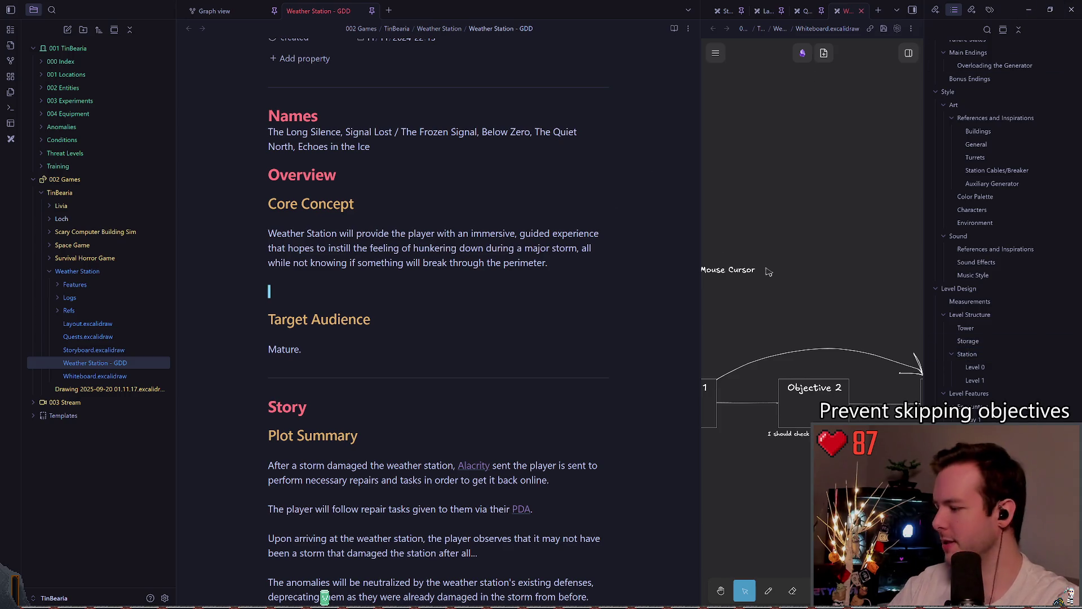
key(alt+Tab)
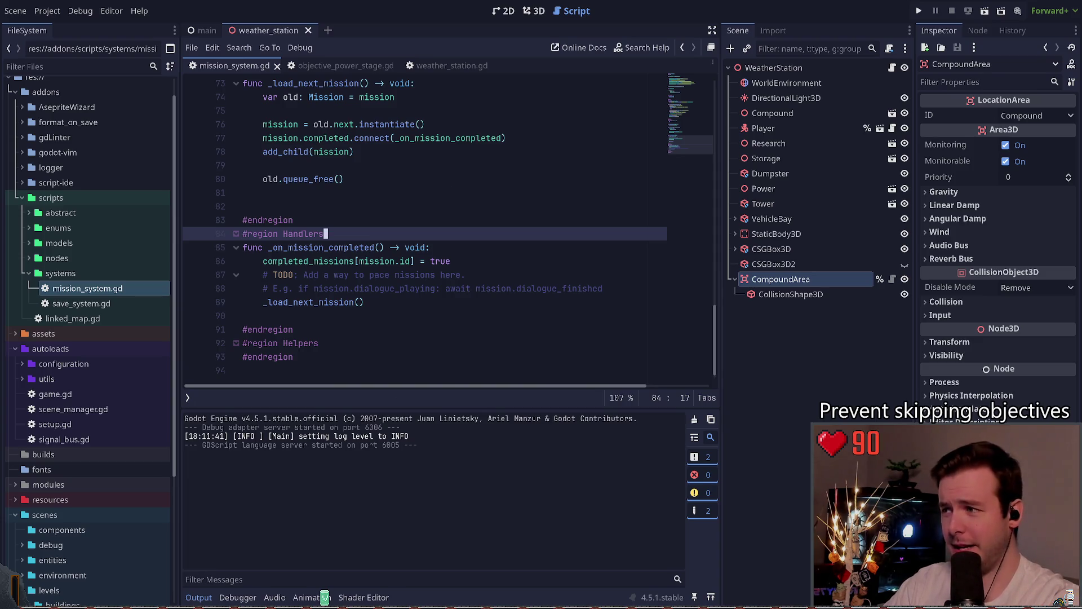
- Switch from mission_system.gd to the objective_power_stage.gd tab, near the top of the file
click(332, 320)
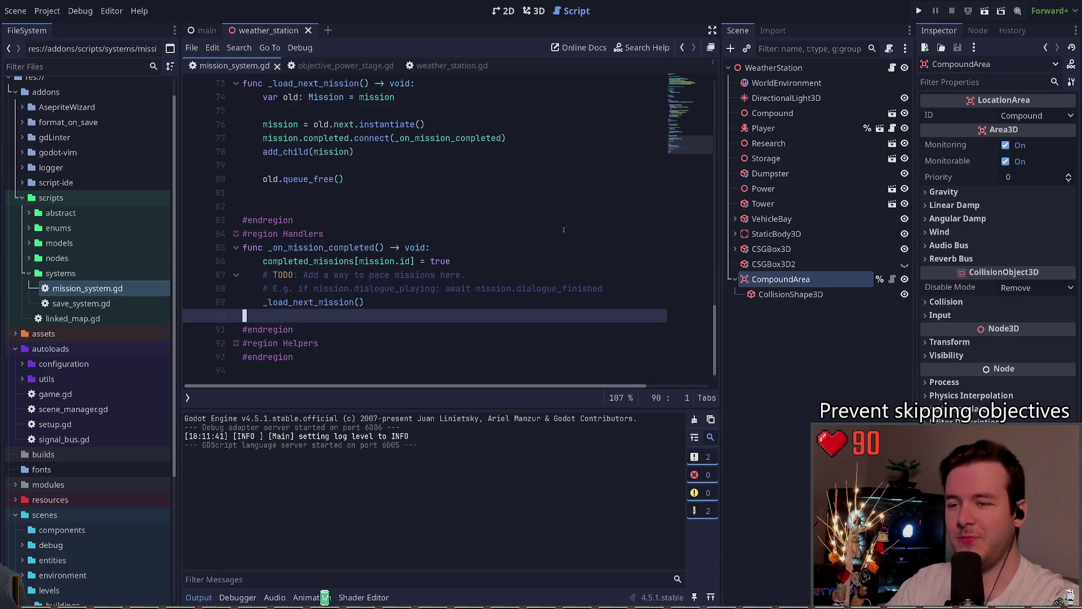
click(344, 66)
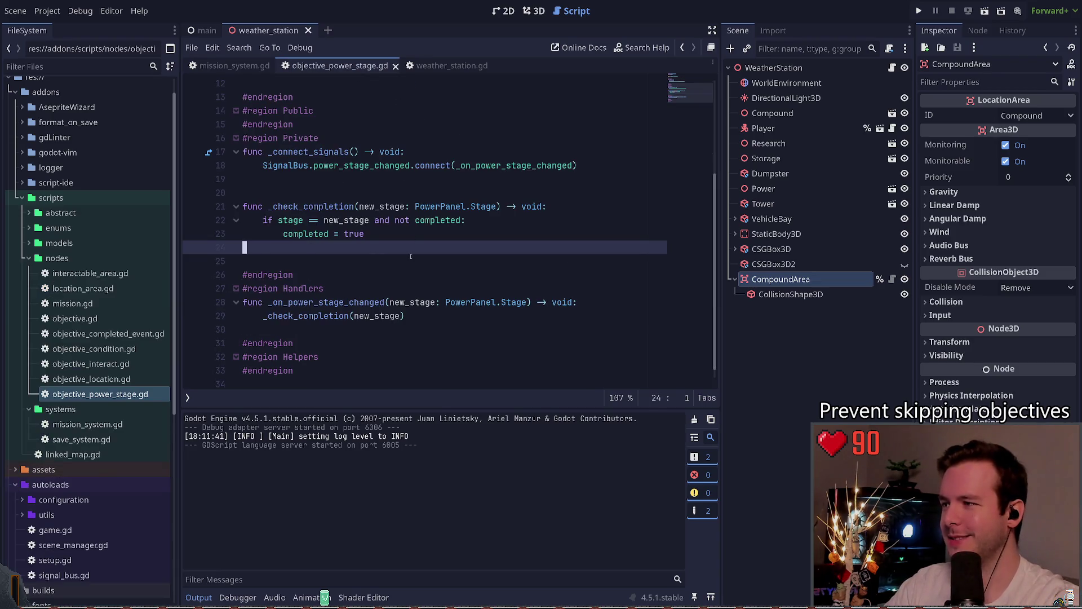
scroll(371, 273, up, 4)
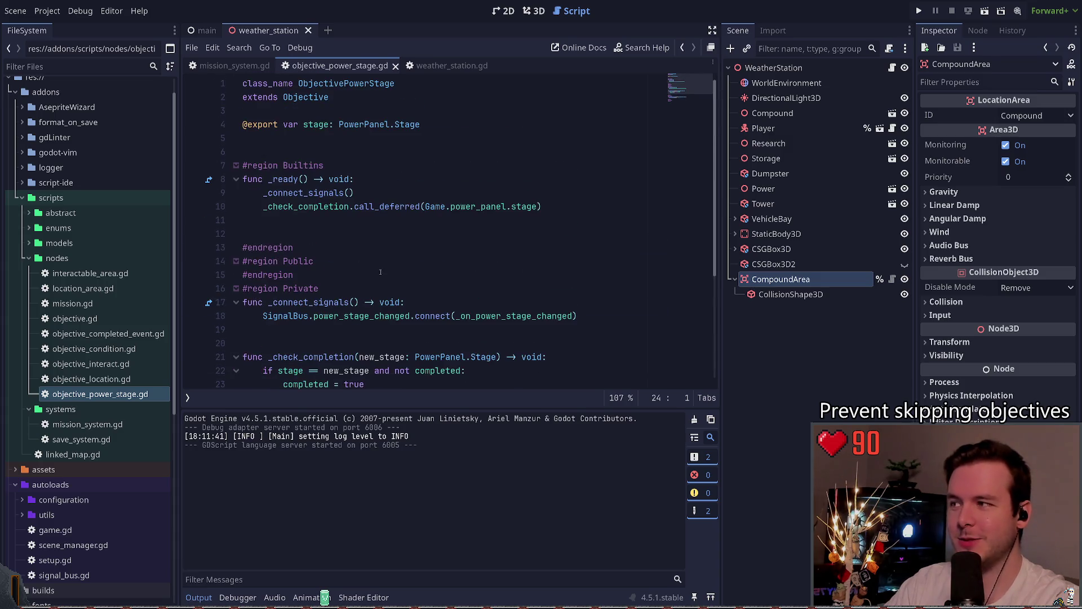
click(439, 152)
click(451, 66)
click(340, 65)
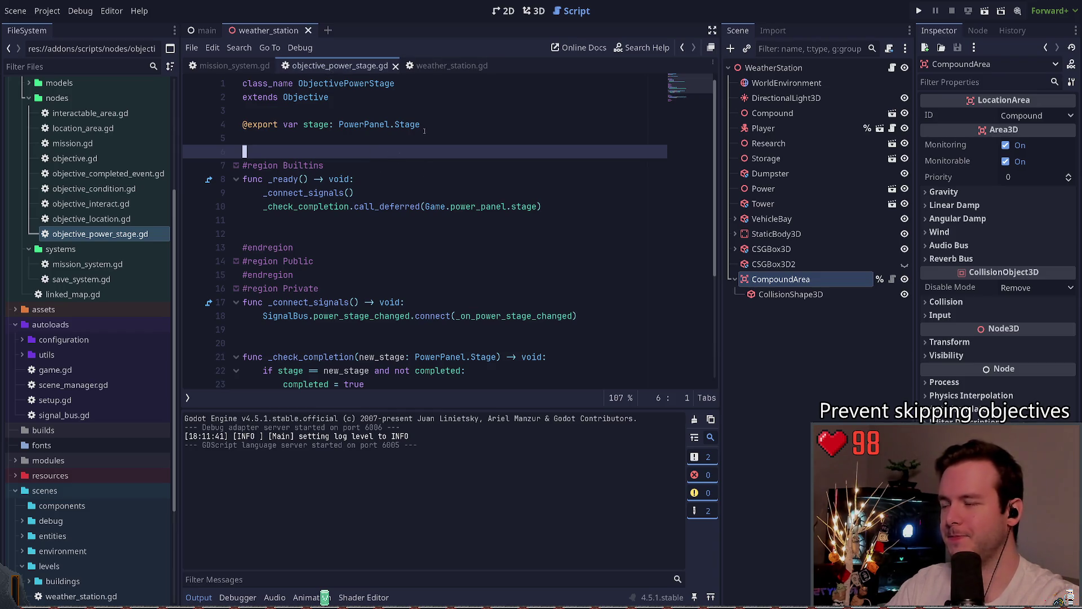
- Select res:// in the FileSystem dock, go to the _check_completion call, and open the terminal
scroll(91, 169, up, 5)
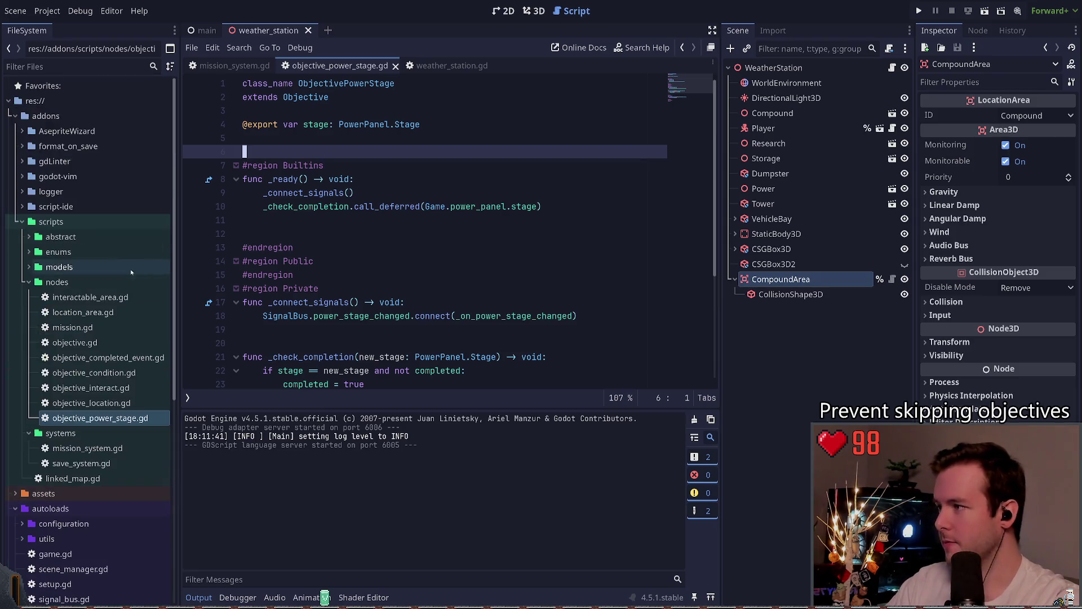
click(82, 103)
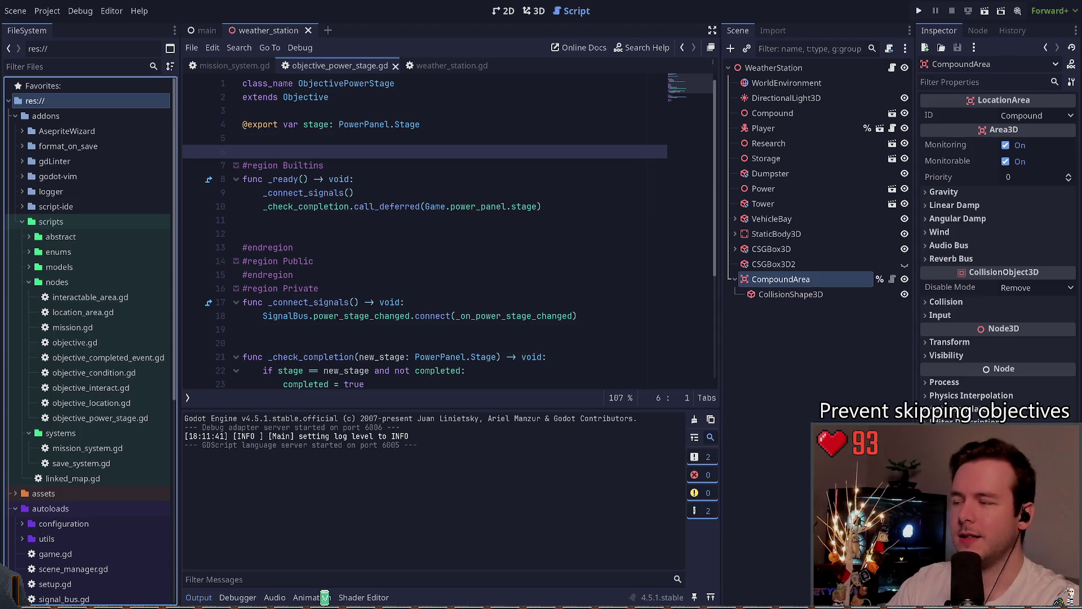
click(350, 207)
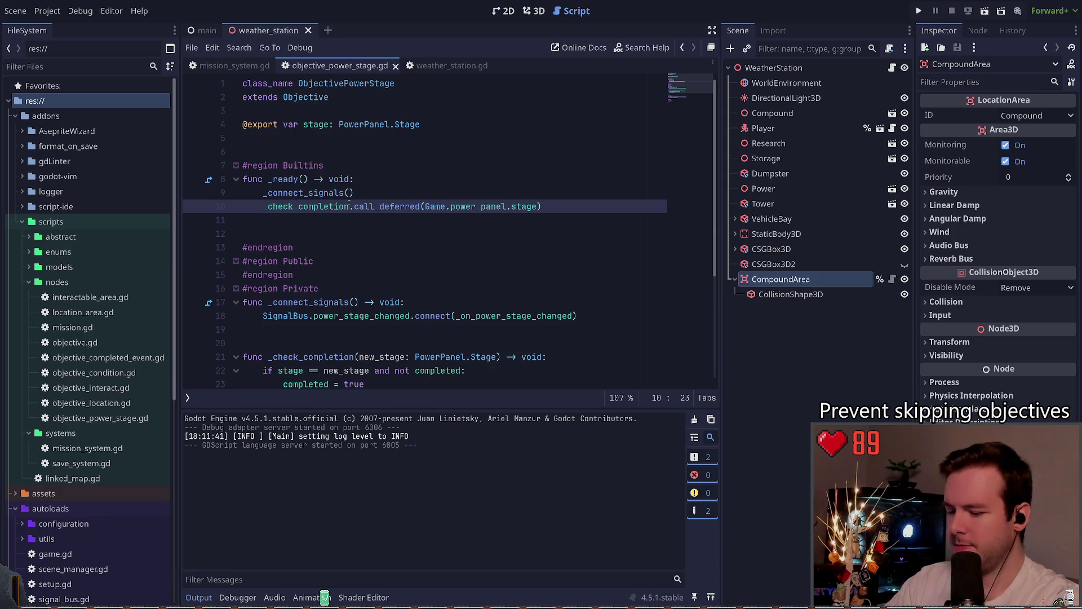
key(super+grave)
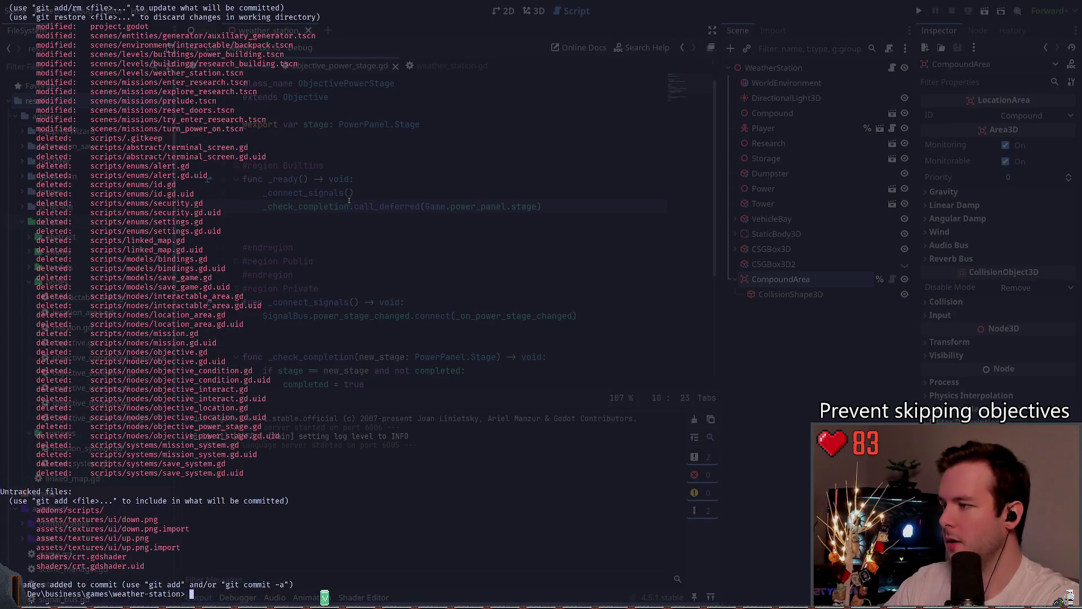
key(ctrl+equal)
key(ctrl+equal)
key(ctrl+equal)
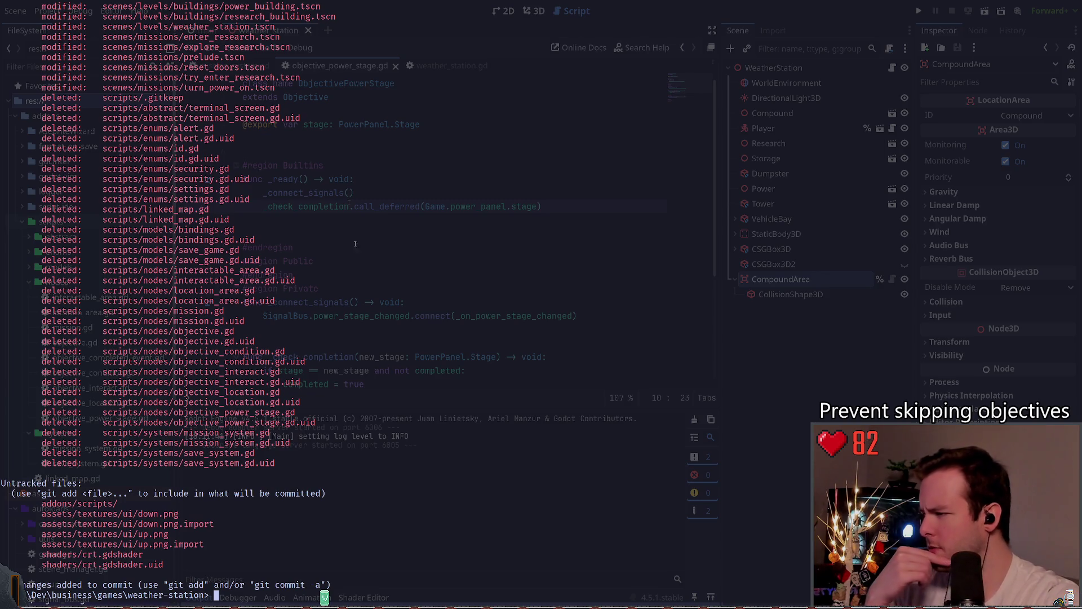
scroll(356, 243, up, 4)
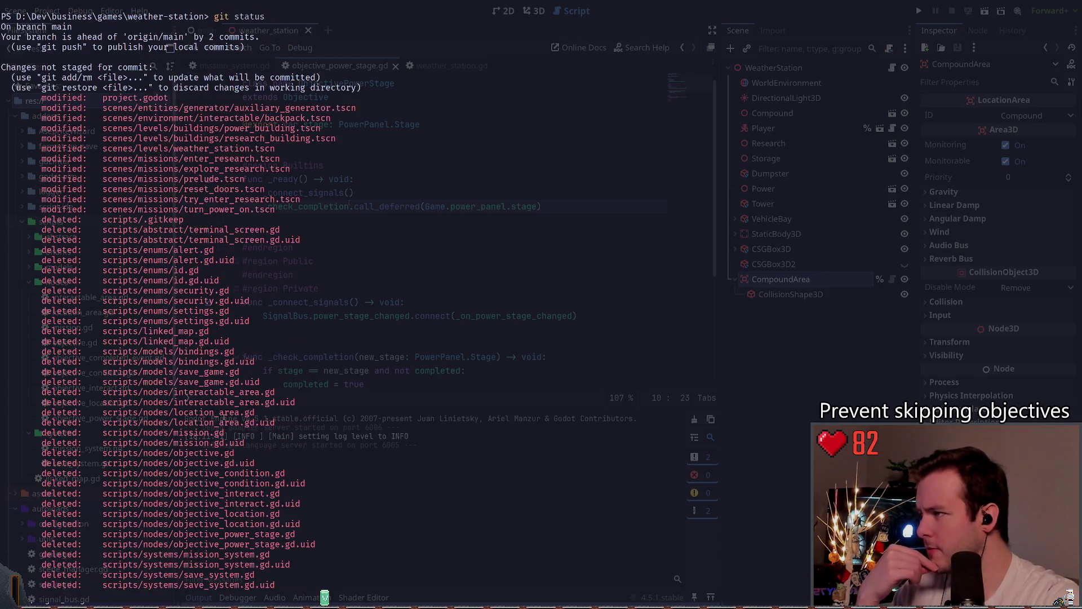
scroll(355, 304, down, 4)
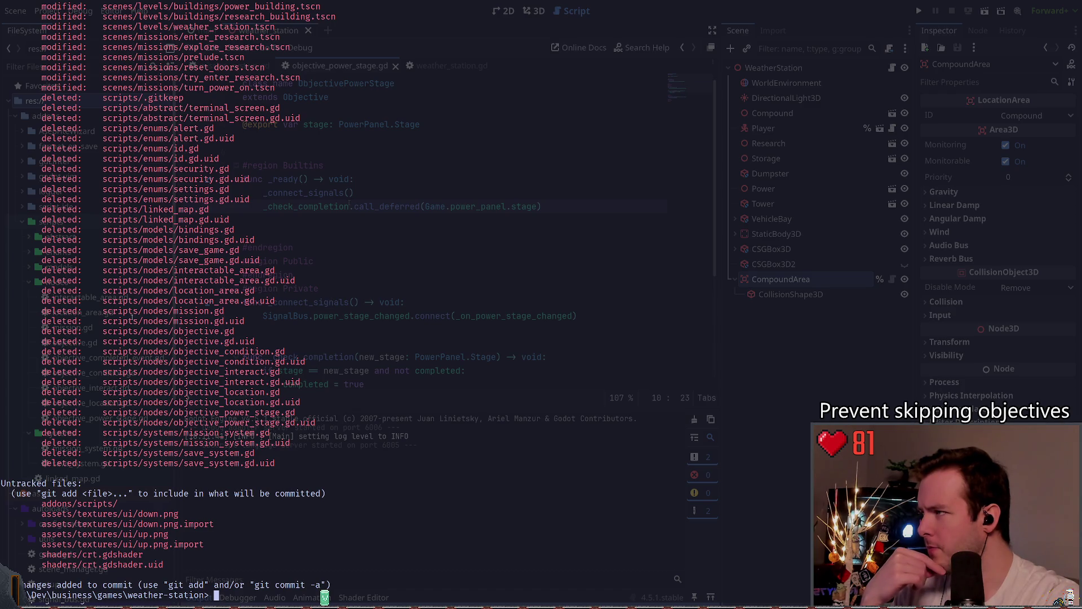
scroll(131, 317, up, 2)
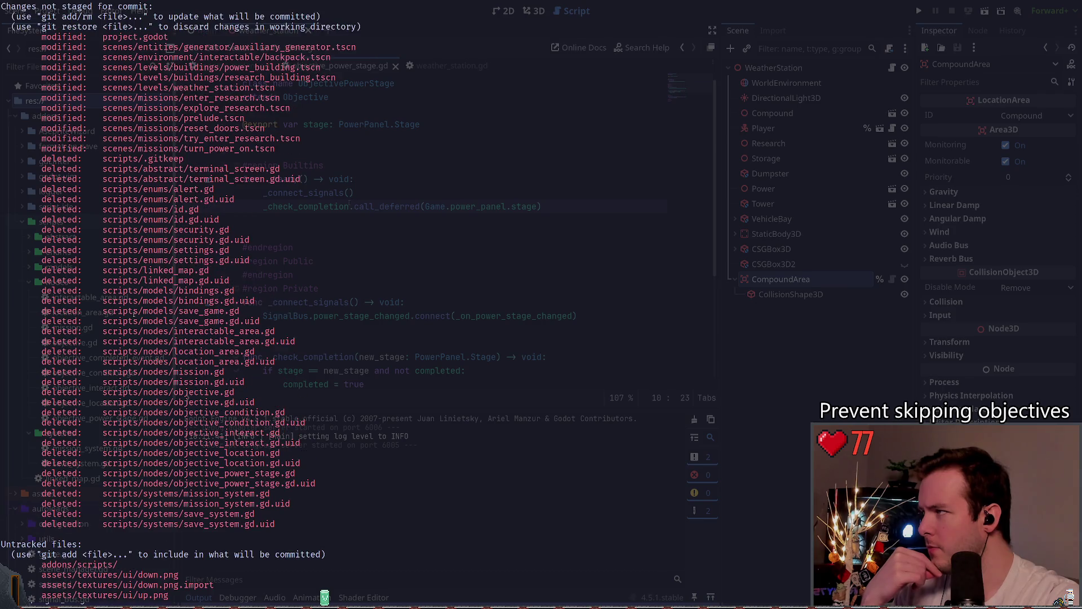
scroll(134, 313, down, 1)
scroll(209, 179, down, 1)
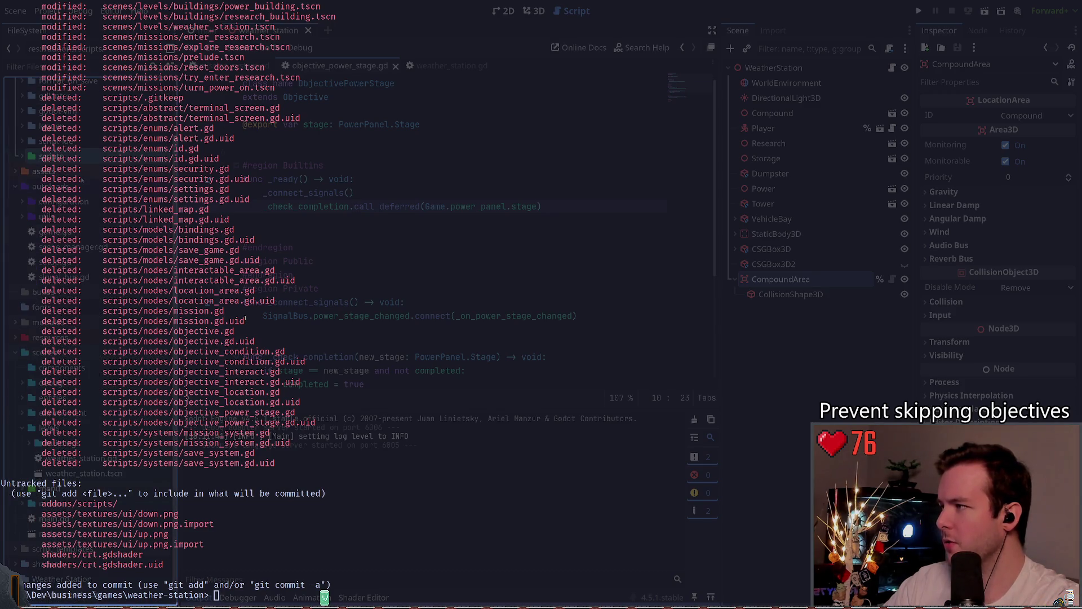
key(super+grave)
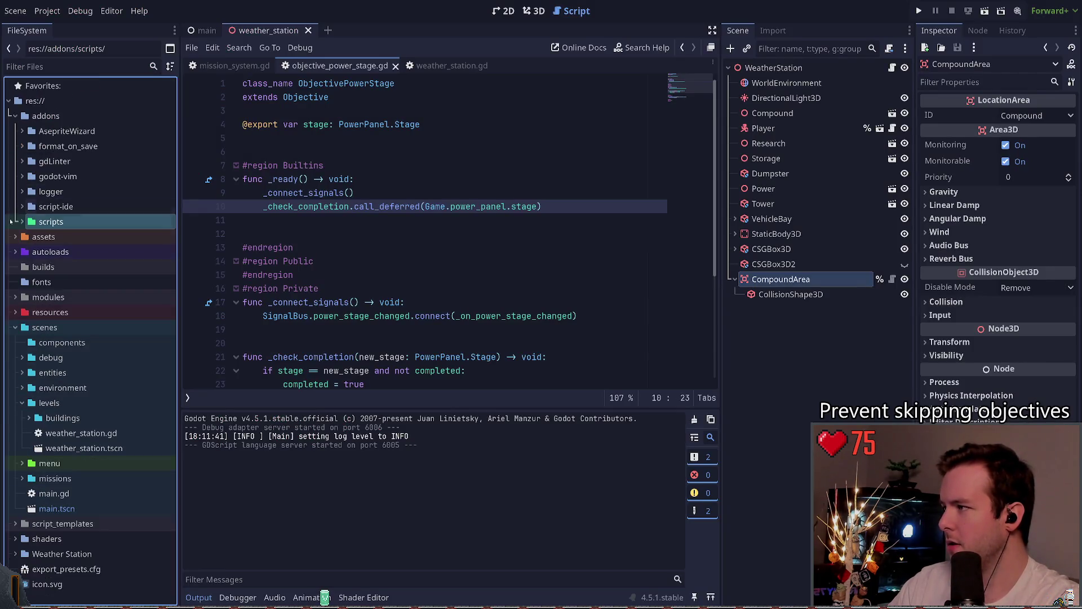
drag(45, 223, 34, 102)
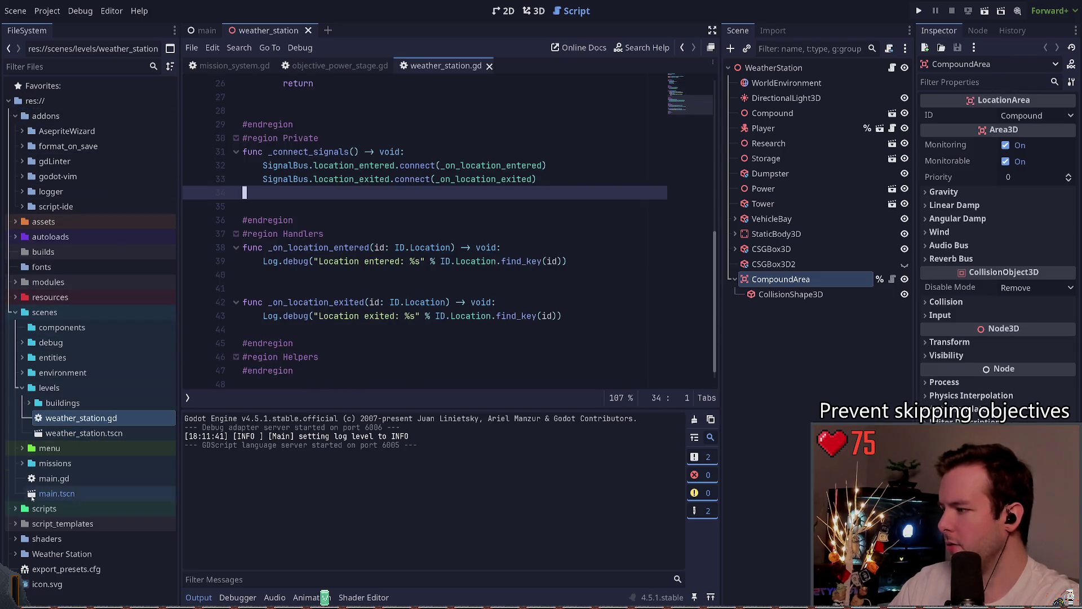
- Run git status, enlarge the terminal text, and diff scripts\nodes\objective_completed_event.gd
key(super+grave)
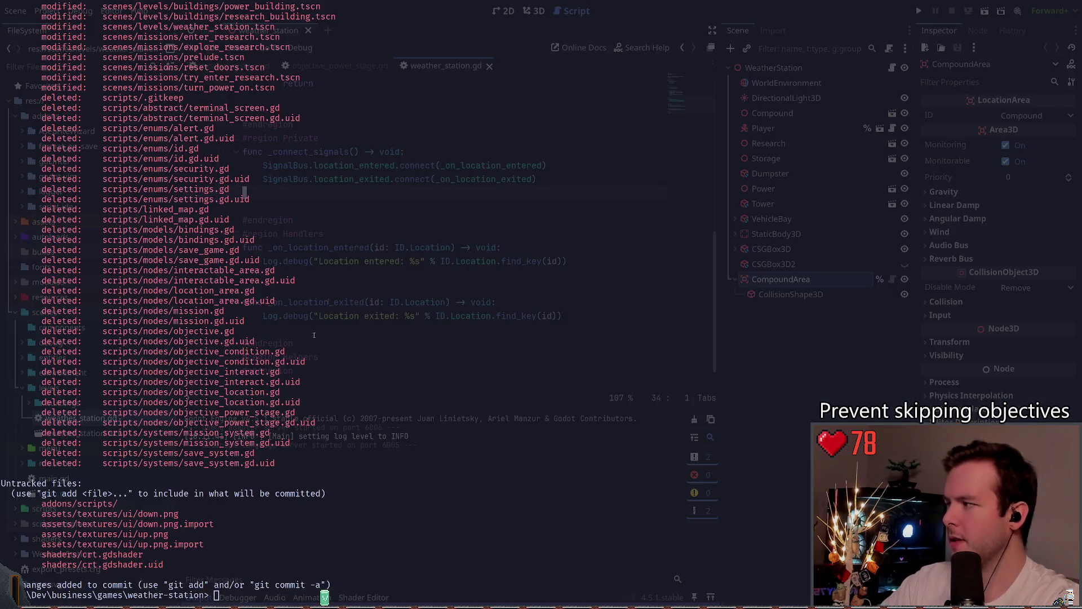
text(git status)
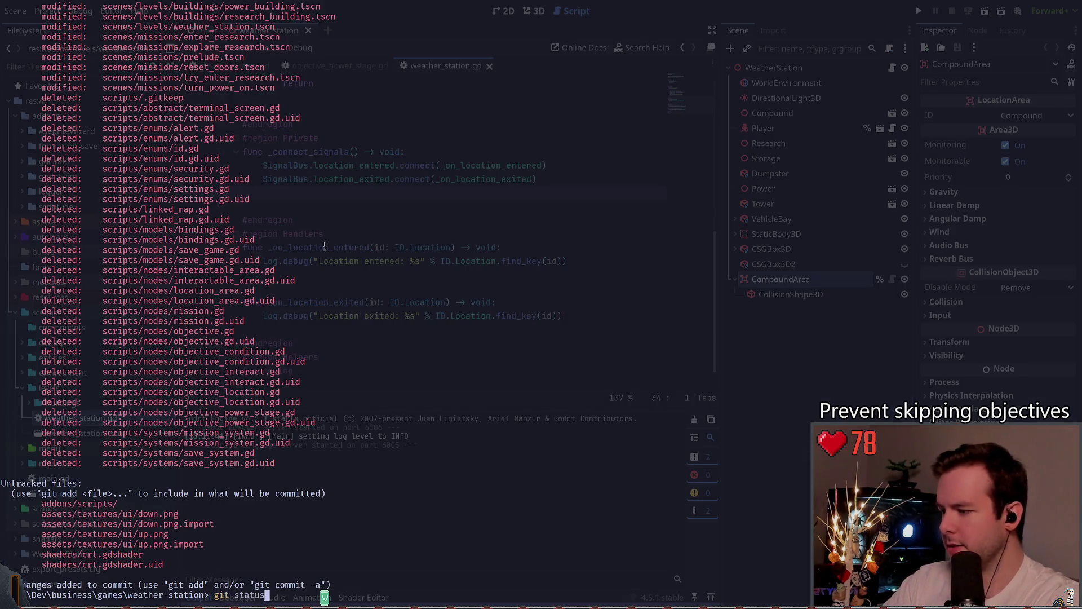
key(Return)
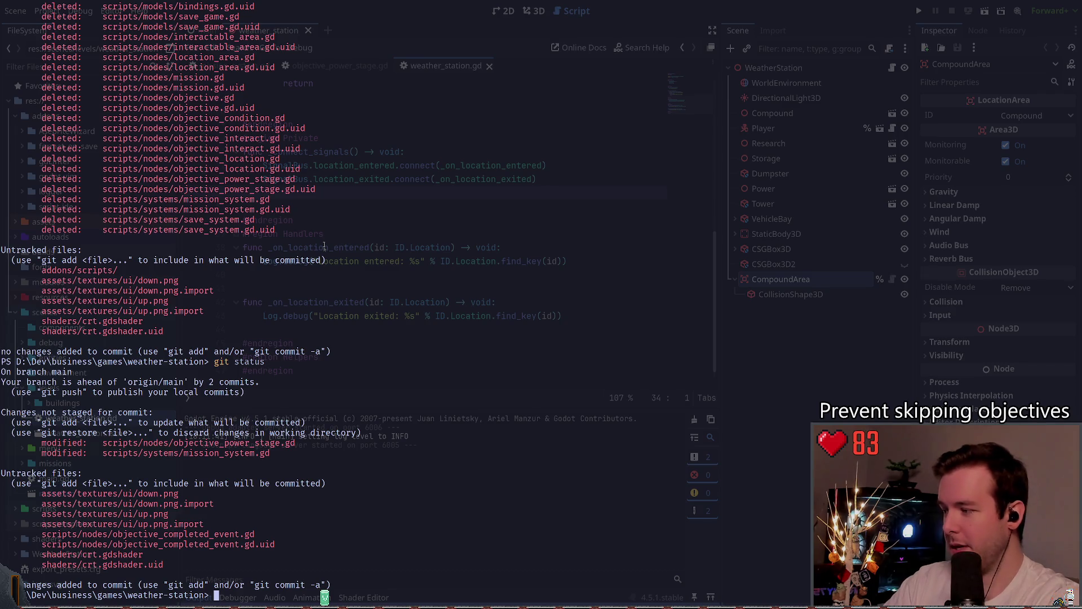
key(ctrl+plus)
key(ctrl+plus)
key(ctrl+plus)
text(git diff .\sc)
key(Tab)
key(Tab)
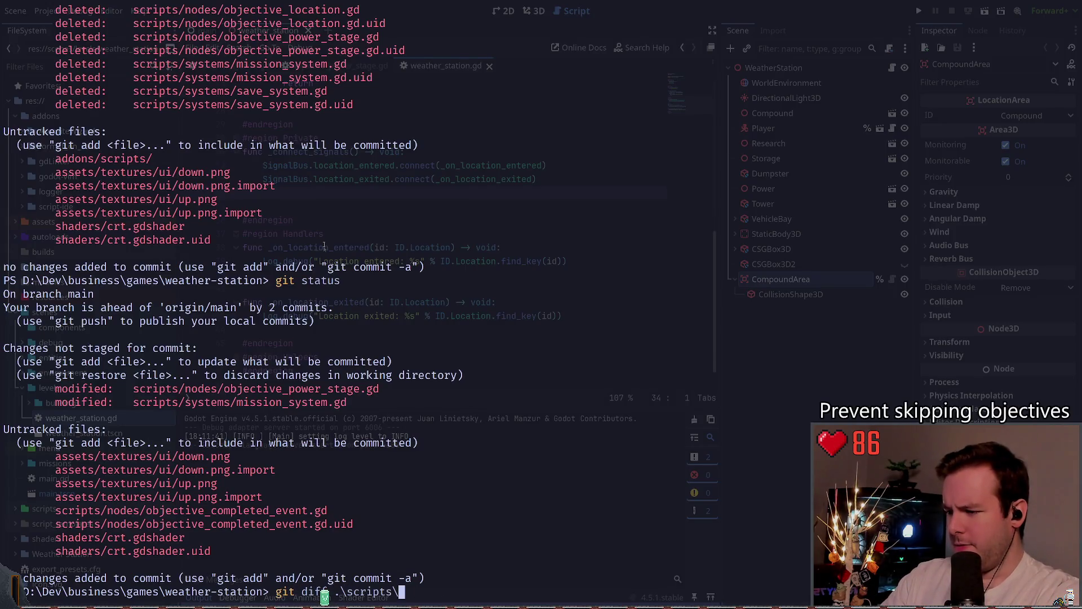
text(no)
key(Tab)
text(ob)
key(Tab)
key(Tab)
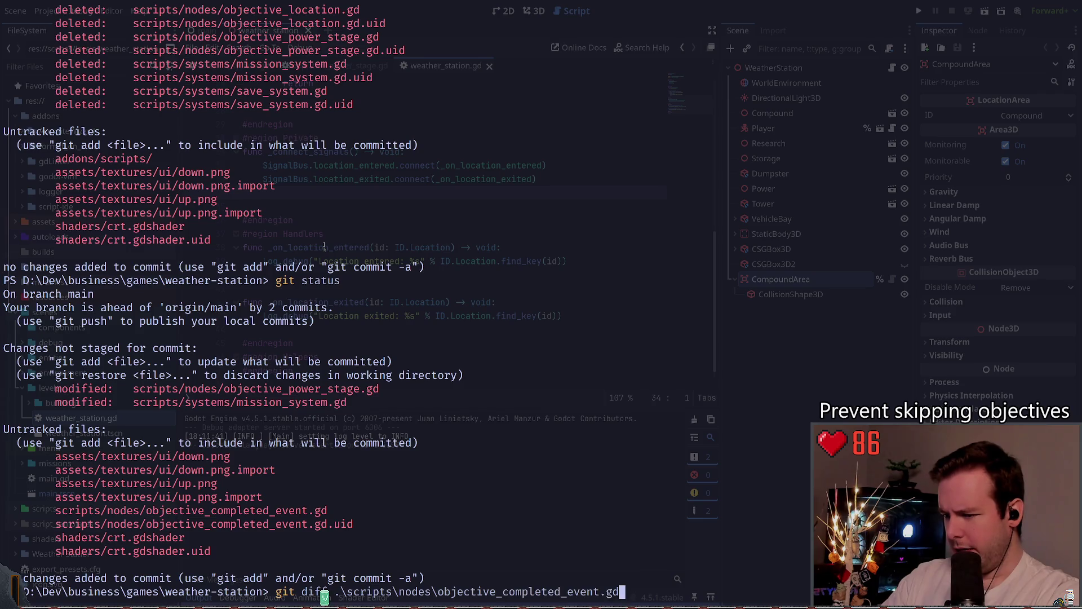
key(Return)
- Show the git diff for objective_power_stage.gd and try staging it with 'git ad'
key(Up)
key(BackSpace)
key(BackSpace)
key(BackSpace)
key(BackSpace)
key(BackSpace)
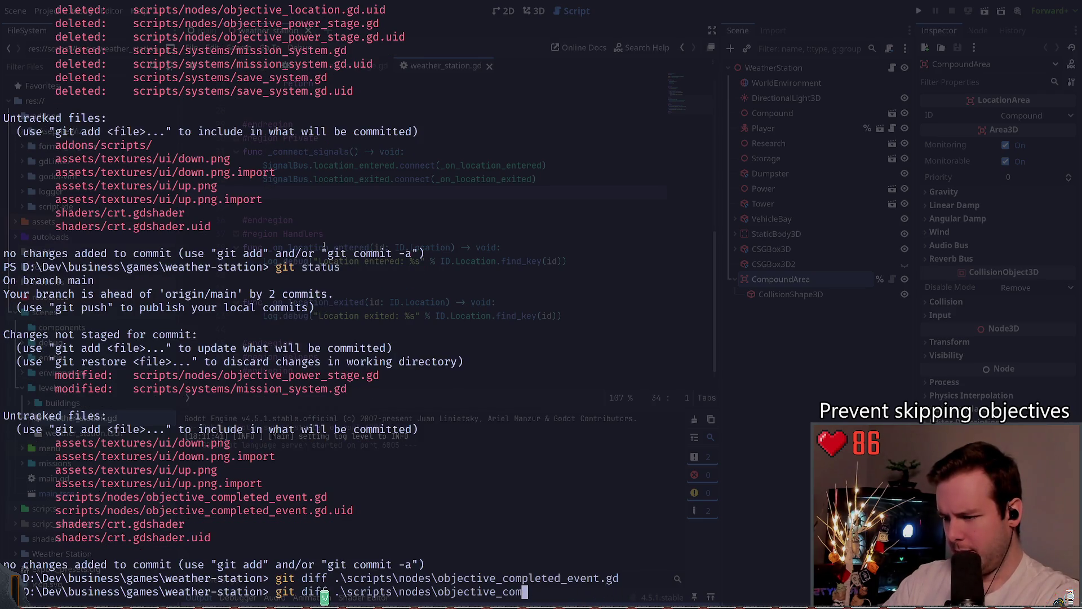
text(p)
key(Tab)
key(Return)
text(git ad .\scripts\nodes\objective_power_stage.gd)
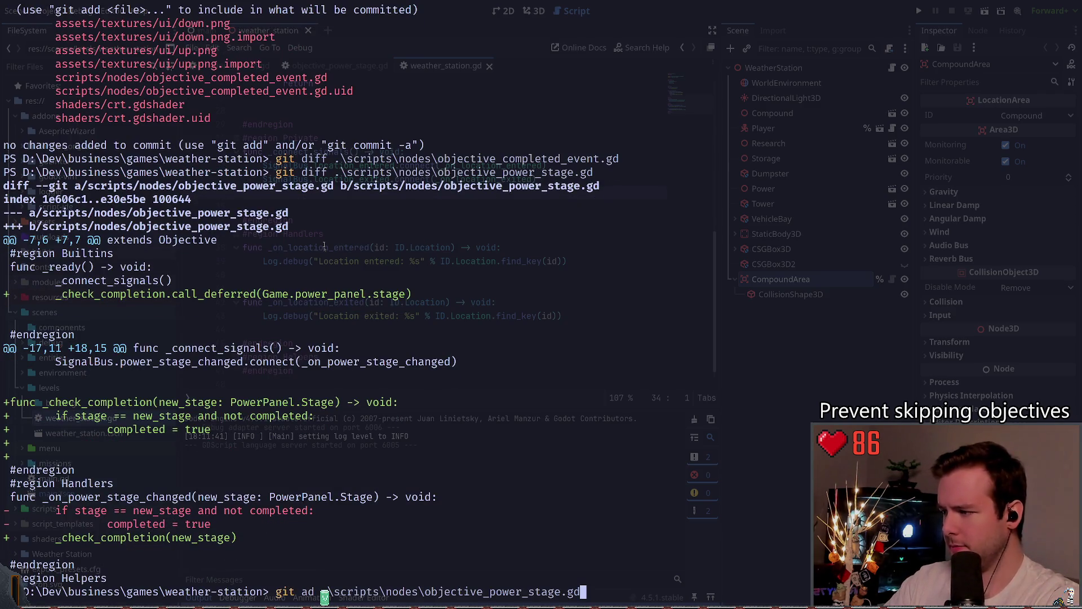
key(Return)
- Stage scripts/nodes/objective_power_stage.gd with git add
text(git commit)
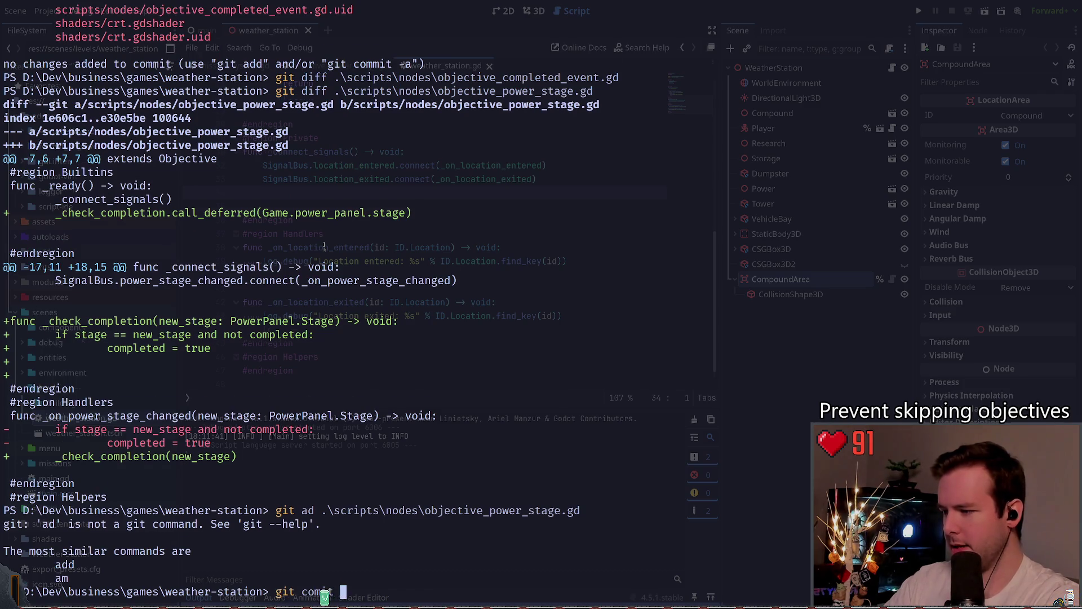
key(ctrl+c)
text(git add .\scripts\nodes\objective_power_stage.gd)
key(Return)
- Commit with the message 'fix: Power stage objectives now complete if stage requirement is met upon creation.'
text(git commit -m ")
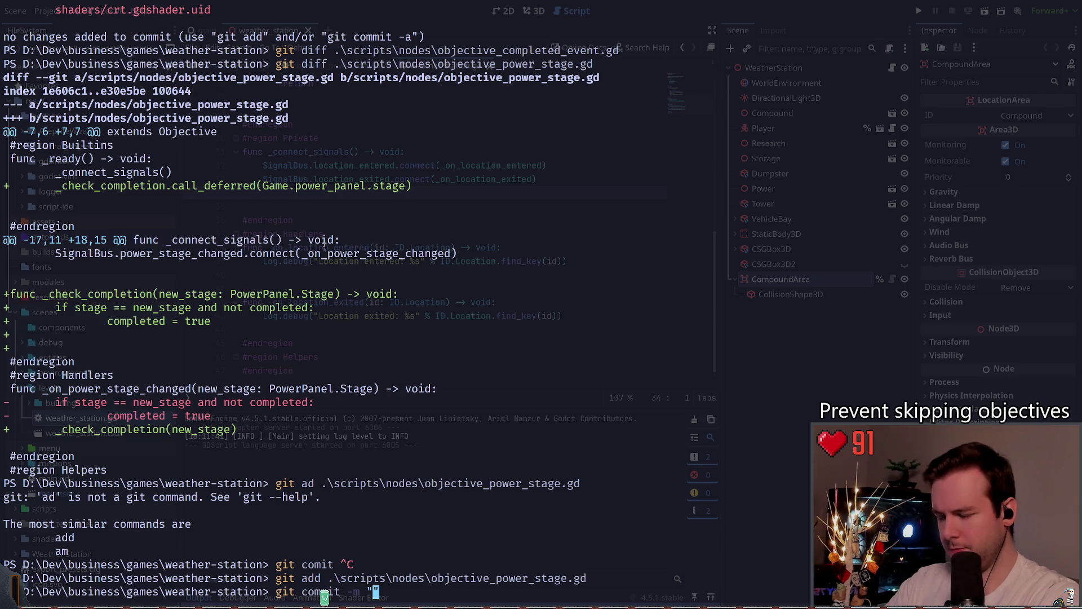
text(fix: Power stage obj)
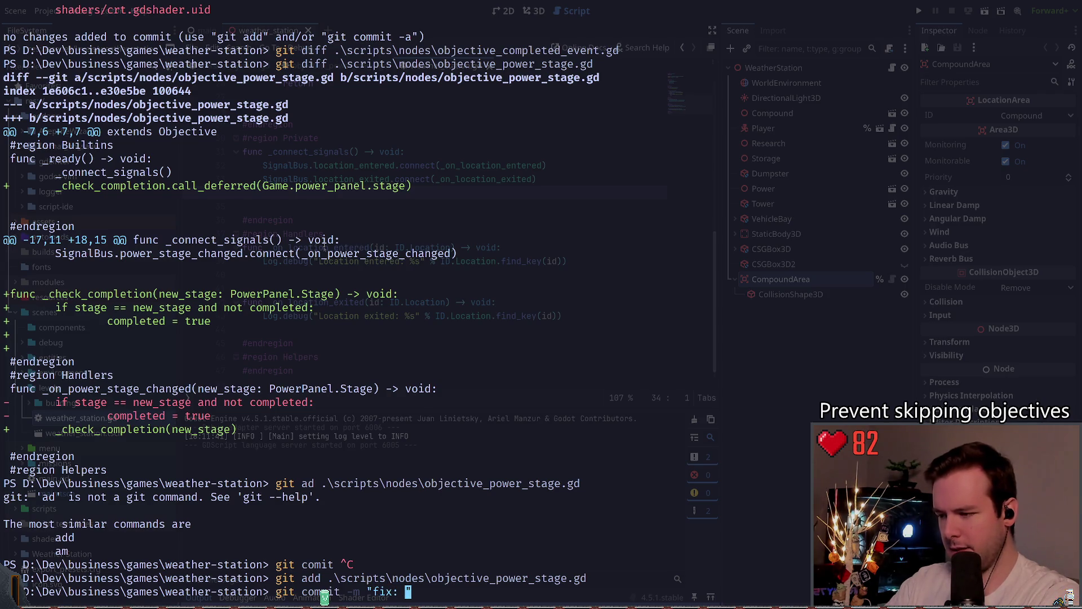
text(ectives now comple)
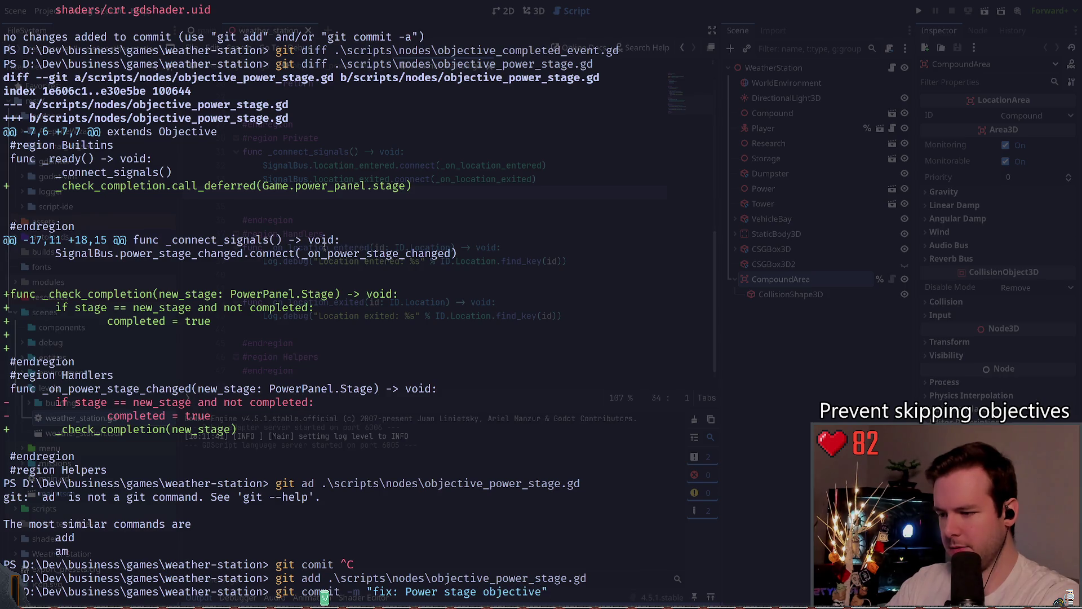
text(te if )
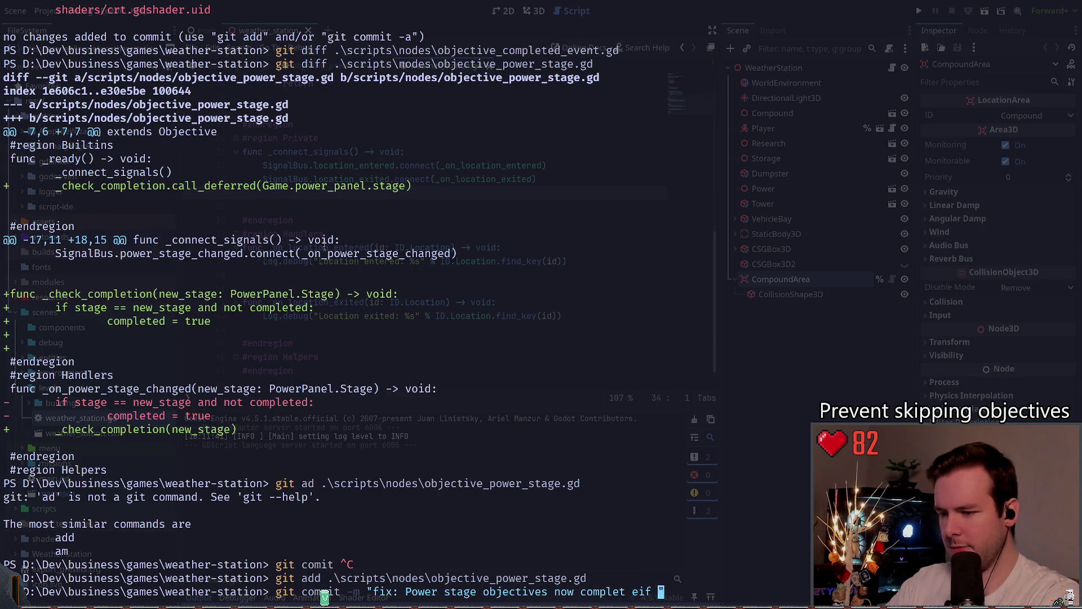
text(power is arleayd)
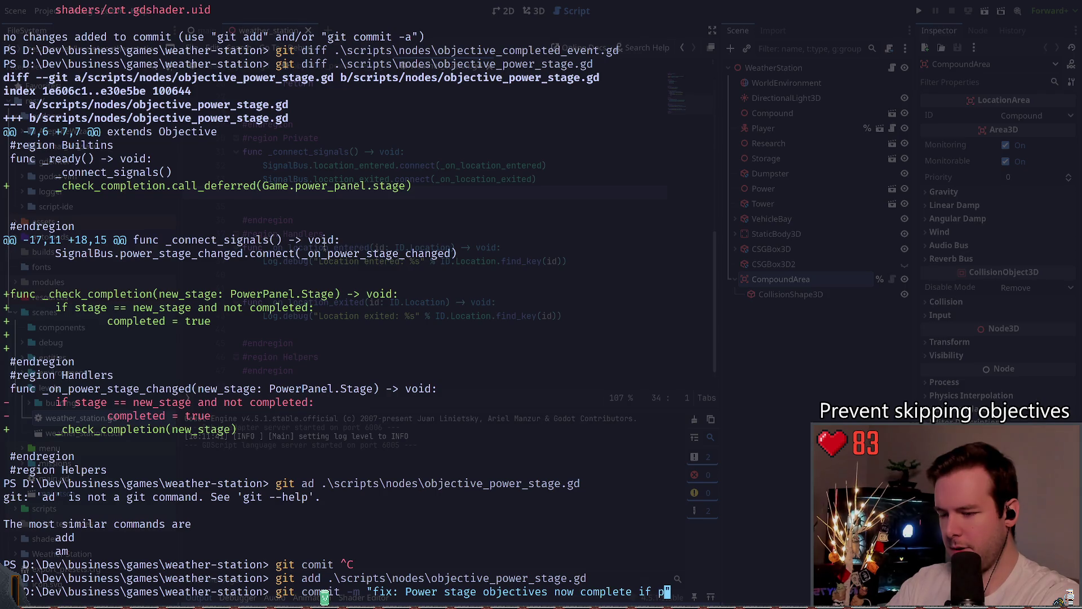
key(BackSpace)
key(BackSpace)
key(BackSpace)
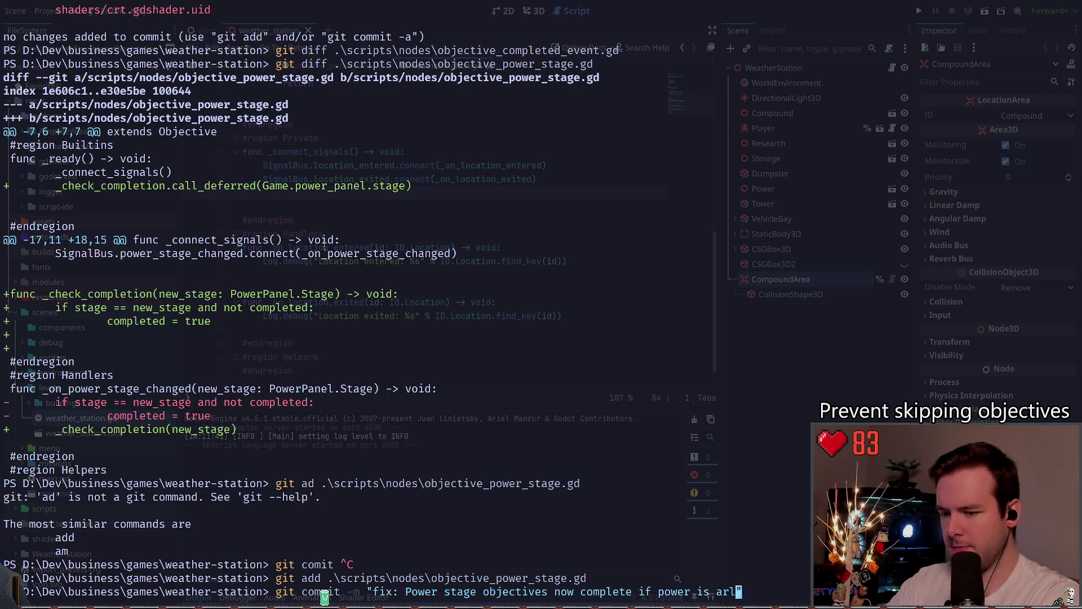
key(BackSpace)
key(BackSpace)
text(stage requir)
key(BackSpace)
key(BackSpace)
key(BackSpace)
text(ement is met)
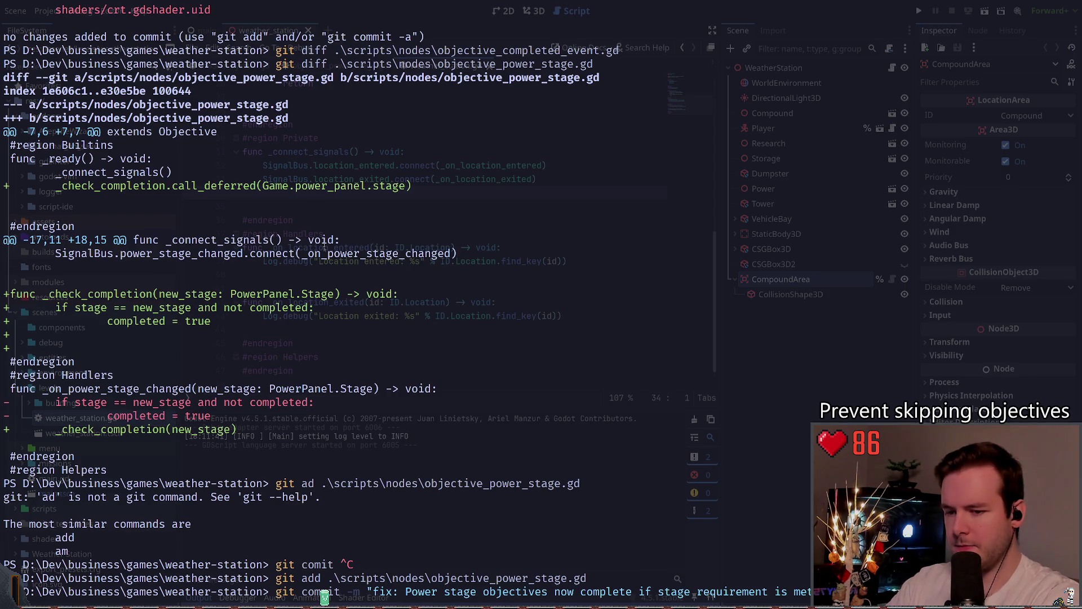
key(Return)
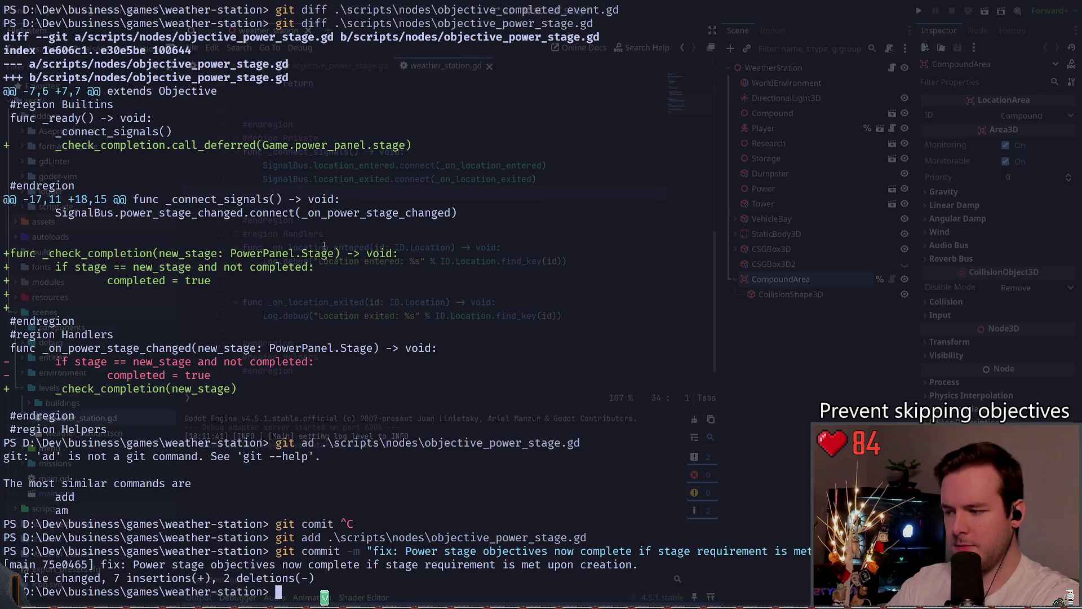
- Run git status to check the repository state
text(git status)
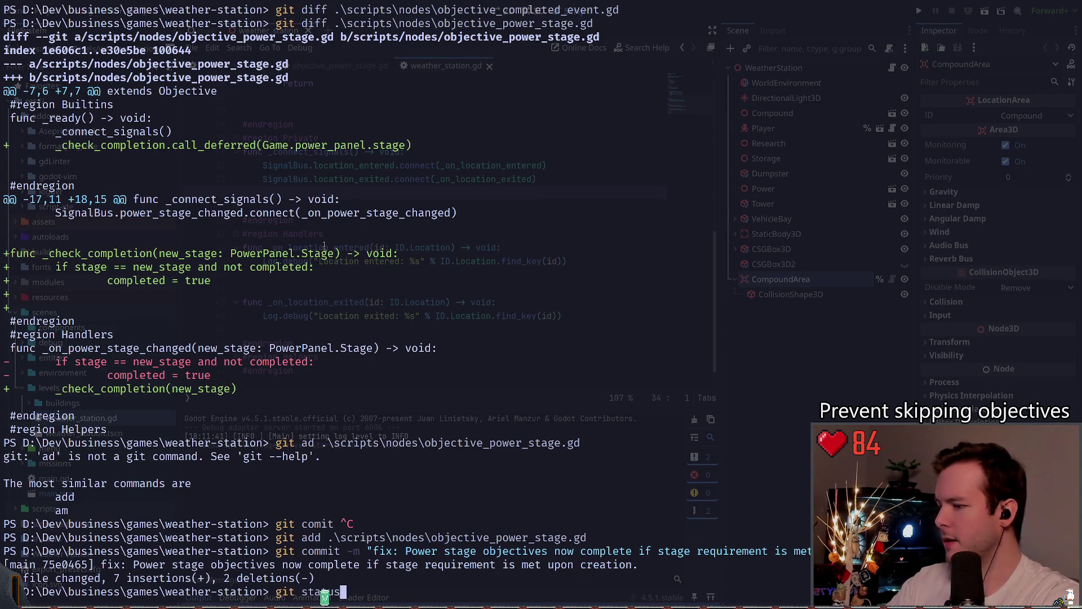
key(Return)
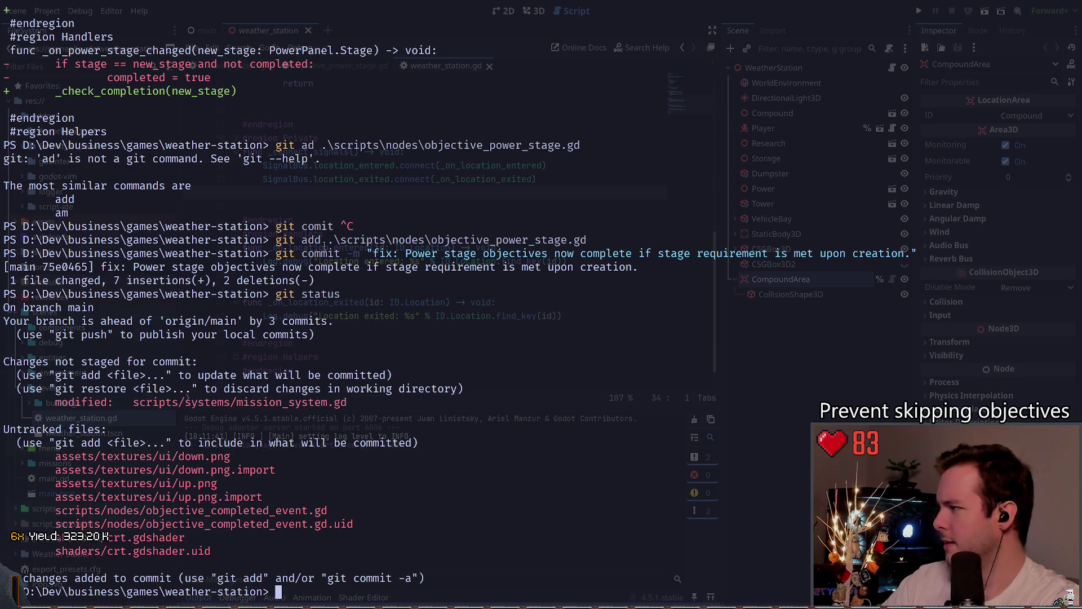
text(git stta)
key(BackSpace)
key(BackSpace)
text(atus)
key(Return)
- Show the git diff for scripts/systems/mission_system.gd, then dismiss the terminal
text(git diff sc)
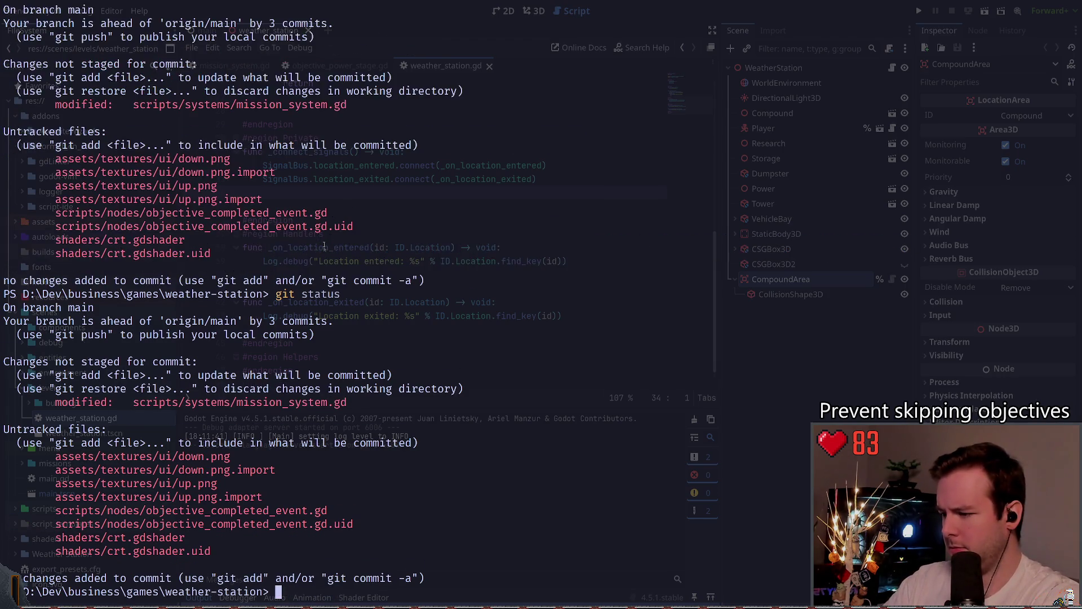
key(Tab)
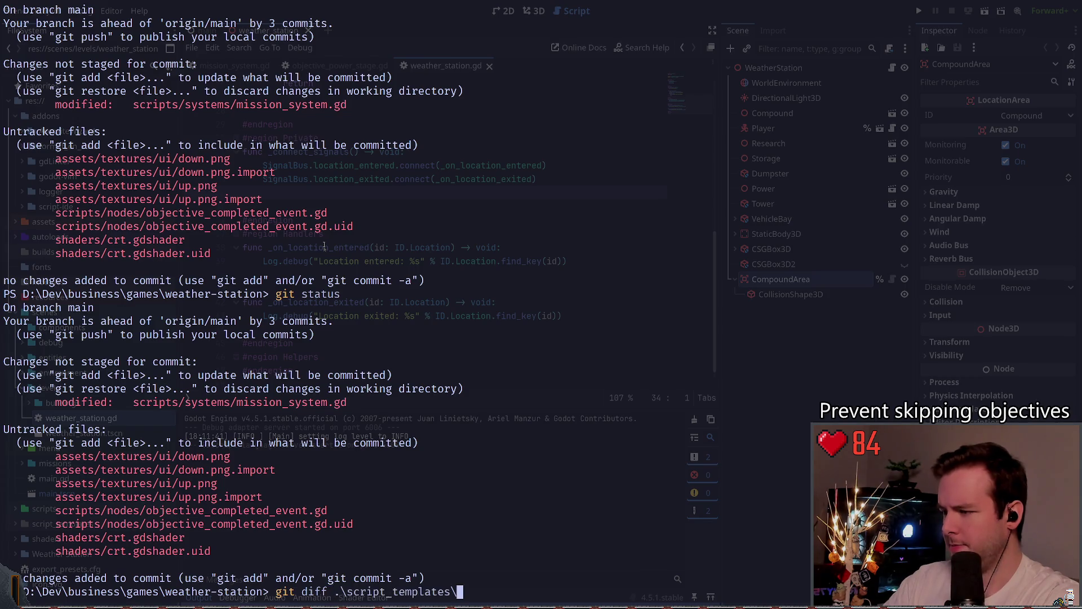
text(sy)
key(Tab)
text(m)
key(Tab)
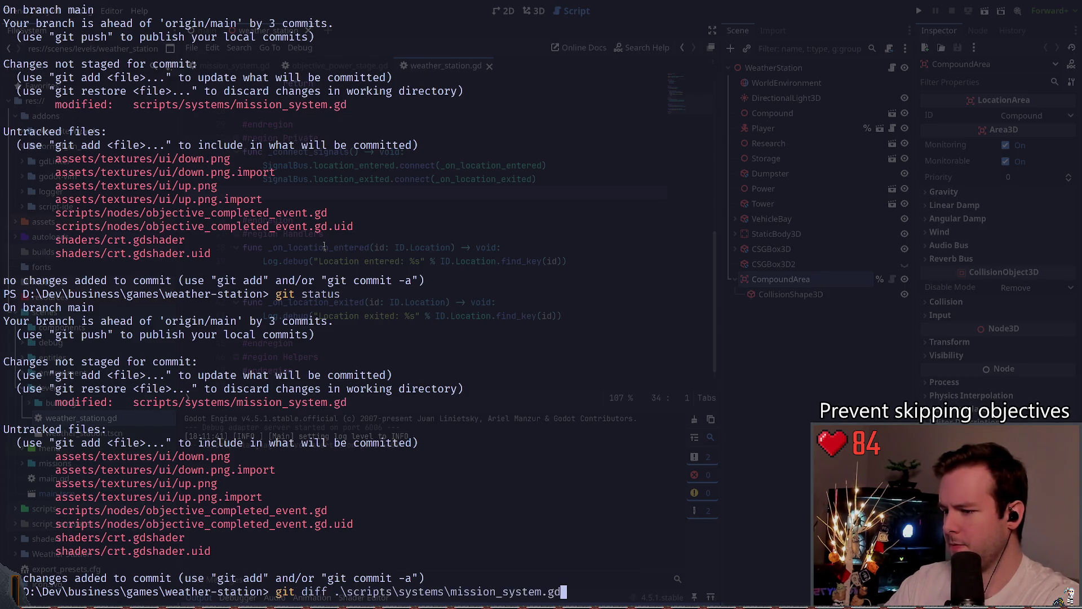
key(Return)
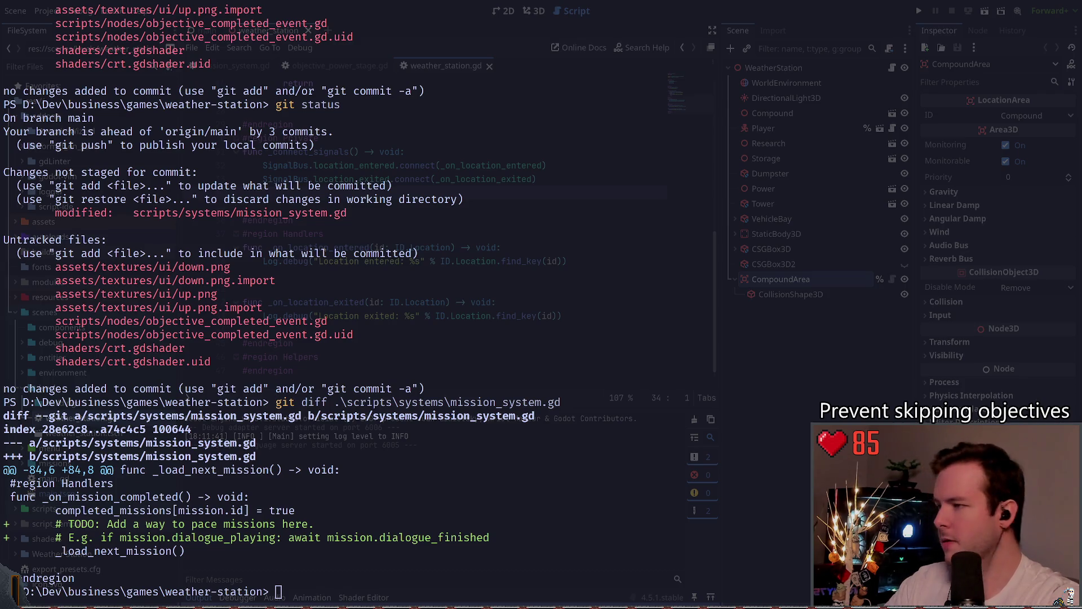
key(super+grave)
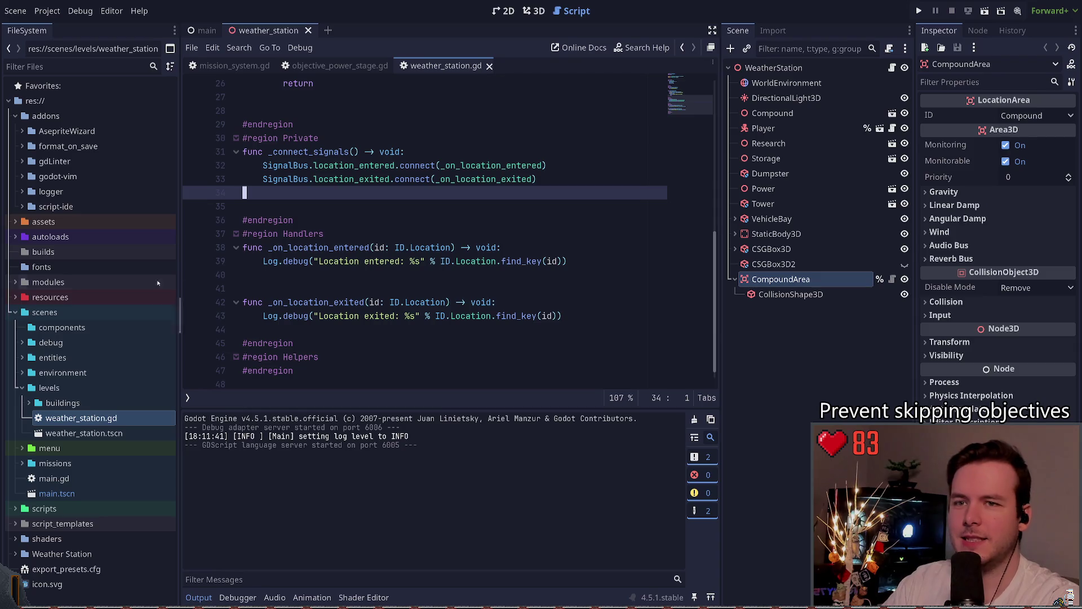
- Collapse the scenes folder, select scripts/nodes in FileSystem, and start a new script there
scroll(448, 223, down, 1)
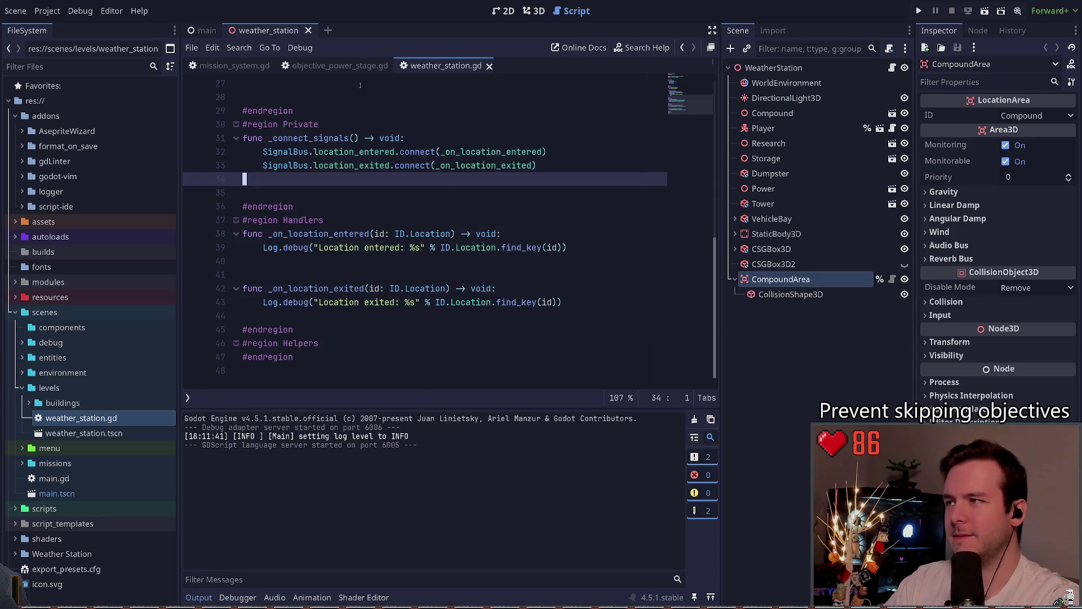
click(340, 65)
middle_click(369, 66)
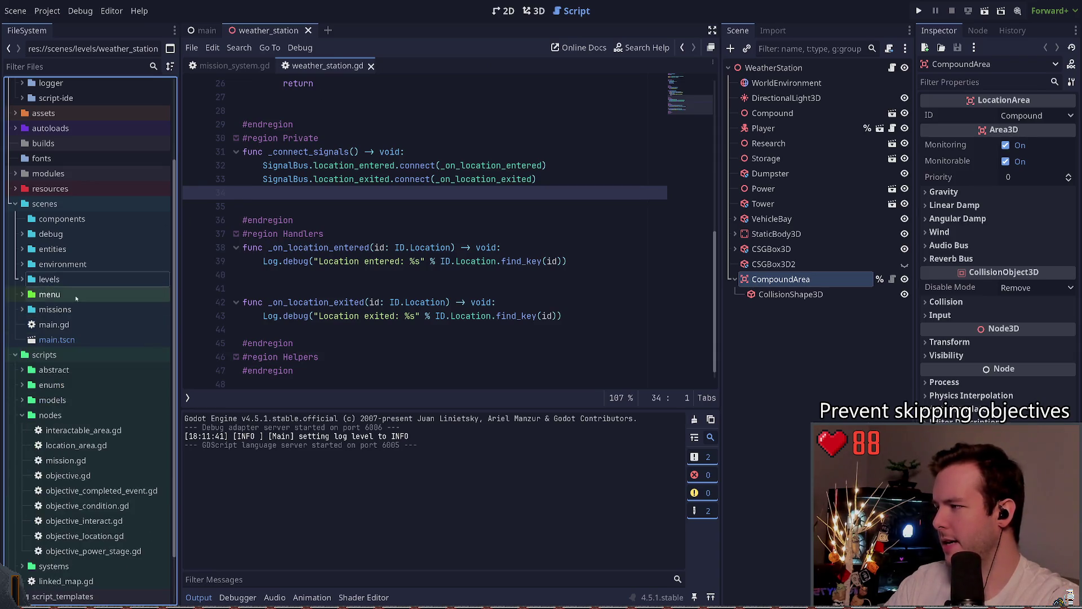
double_click(34, 204)
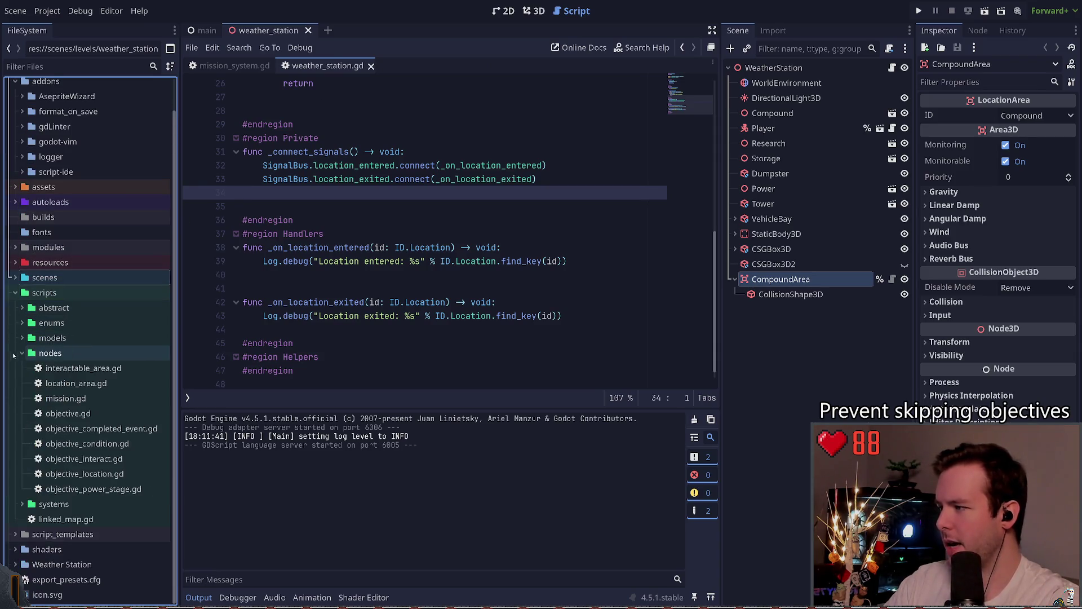
click(107, 354)
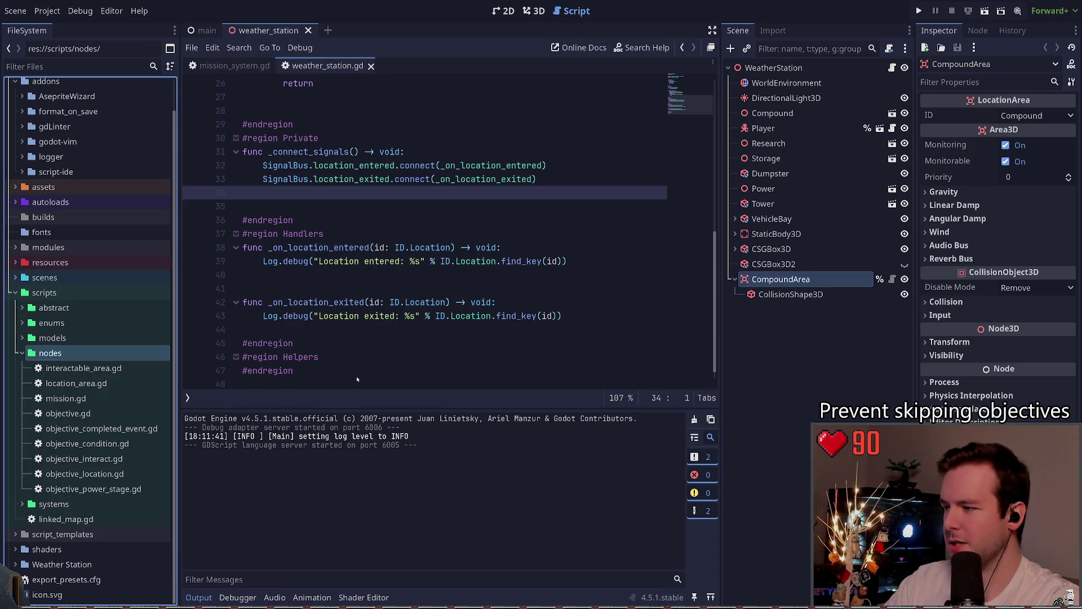
key(ctrl+n)
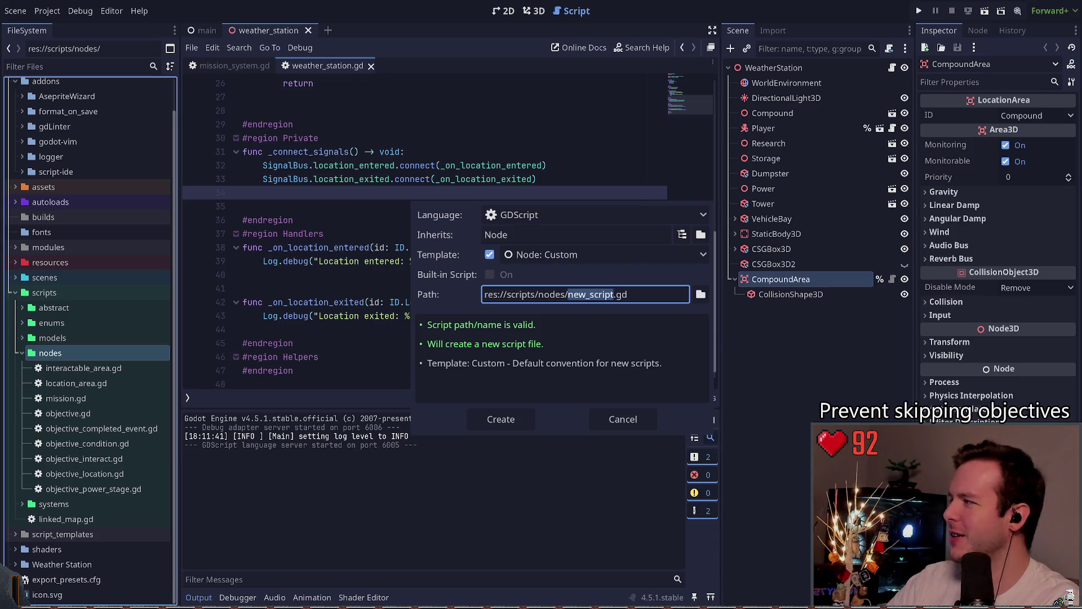
- Clear the default new_script name from the res://scripts/nodes/ path
key(BackSpace)
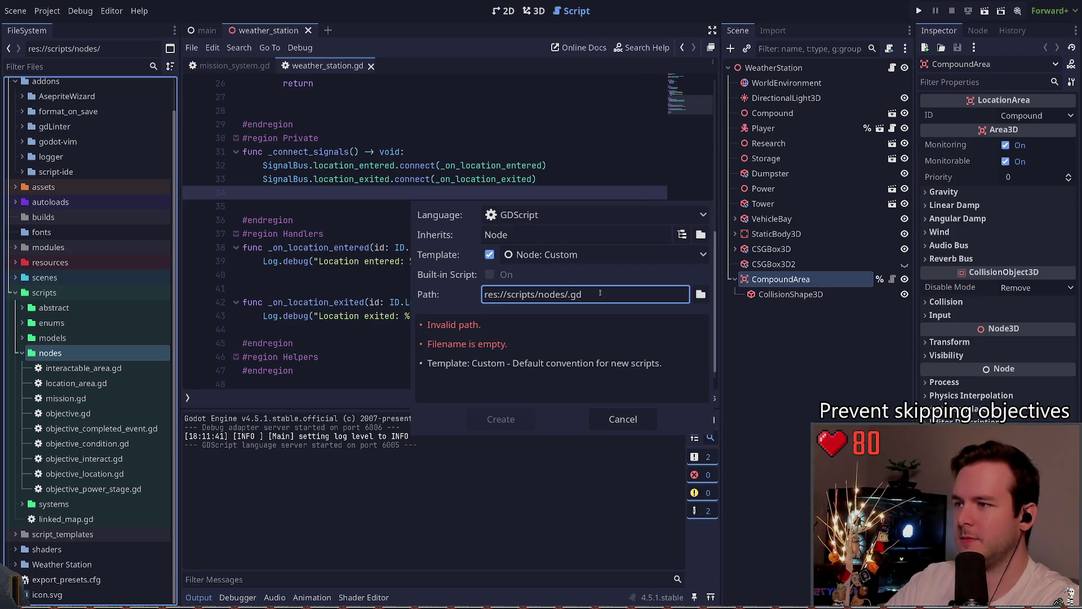
- Set the file name to interaction_requirements.gd and create the Node script
text(objec)
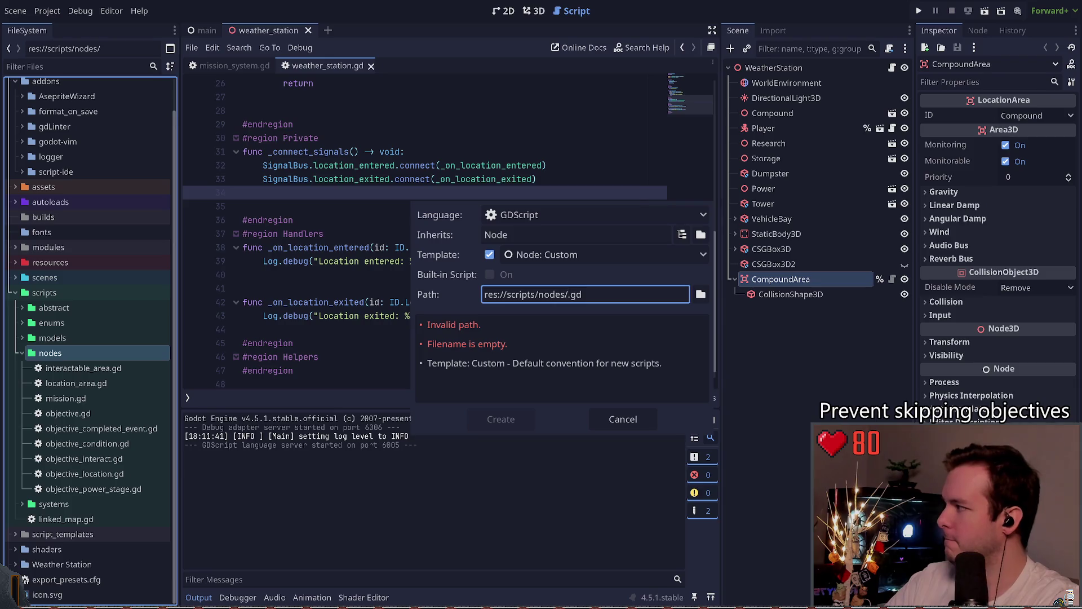
key(BackSpace)
key(BackSpace)
key(BackSpace)
text(jective_requi)
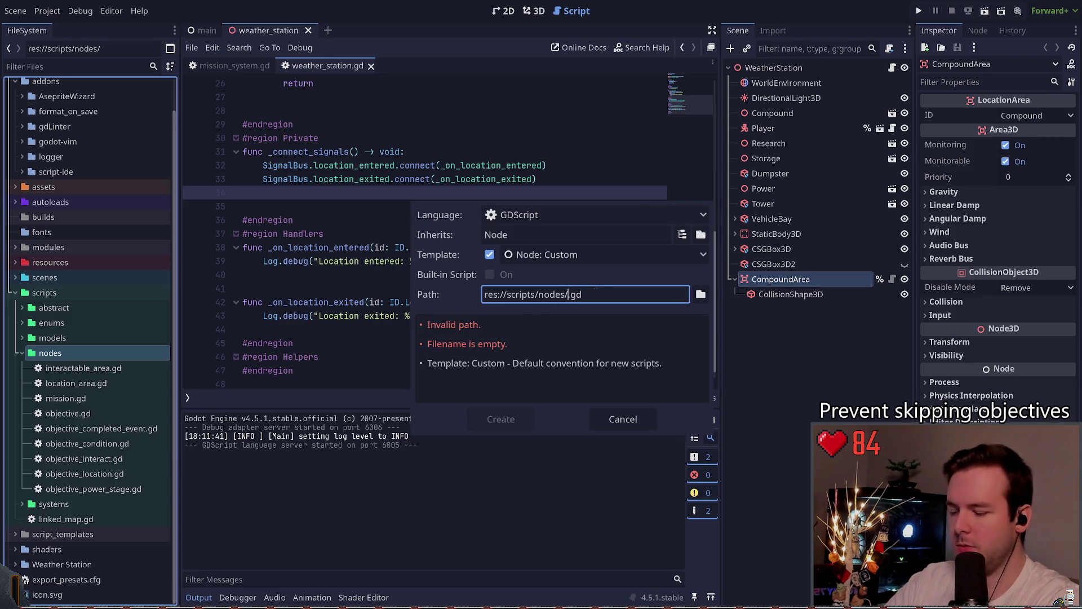
text(rements)
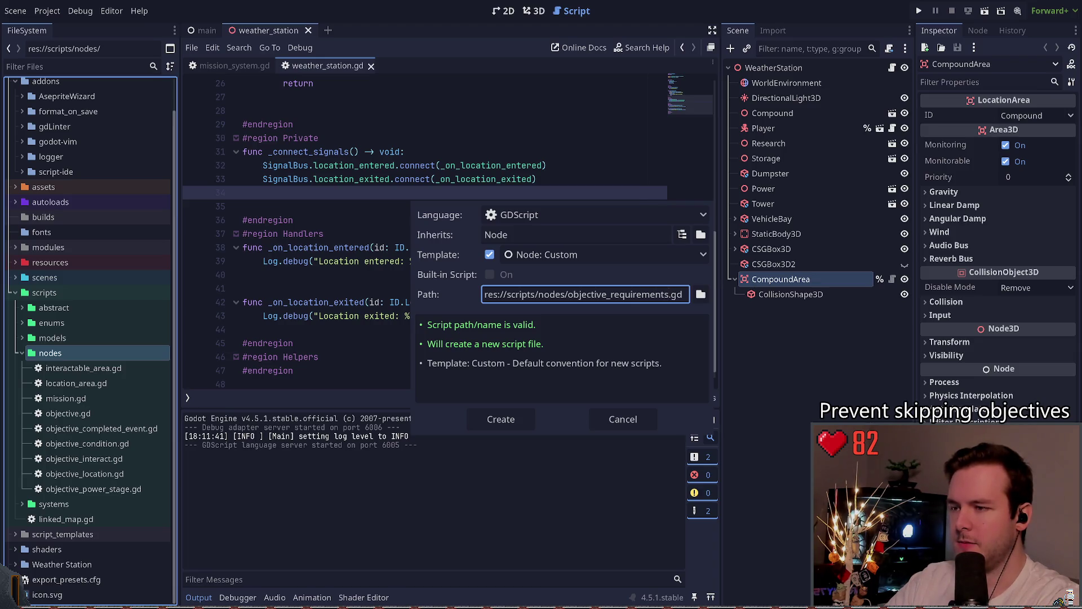
key(BackSpace)
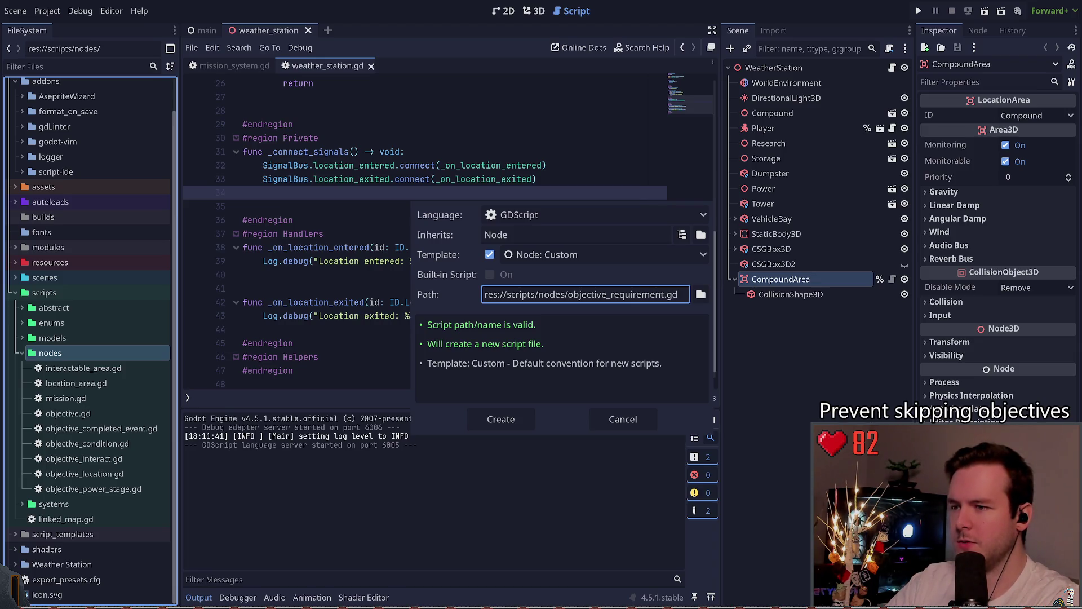
key(BackSpace)
key(BackSpace)
key(BackSpace)
key(BackSpace)
key(BackSpace)
key(BackSpace)
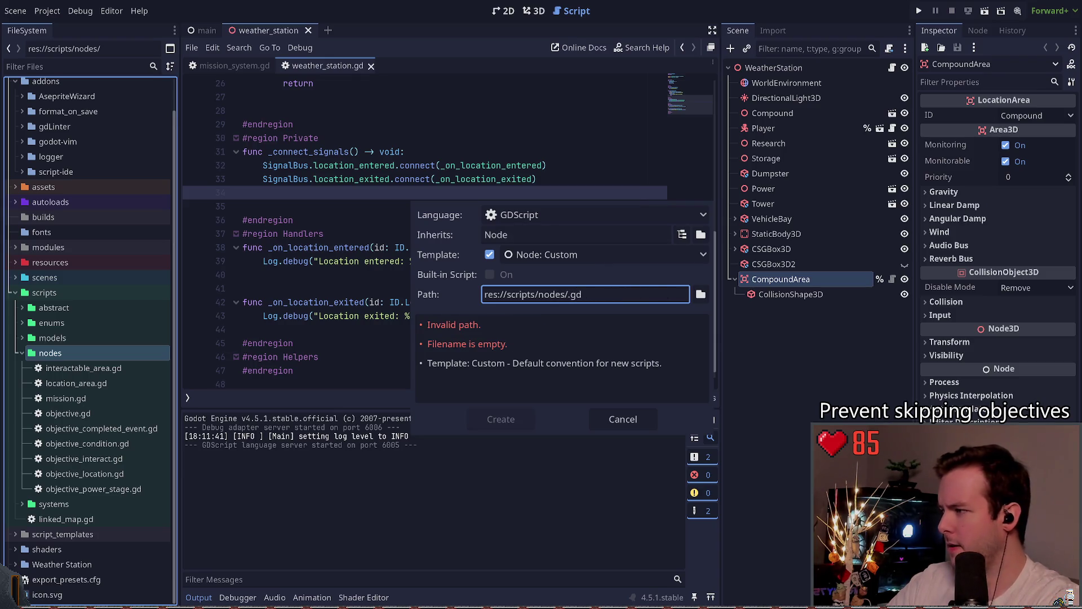
text(interaction_requirement)
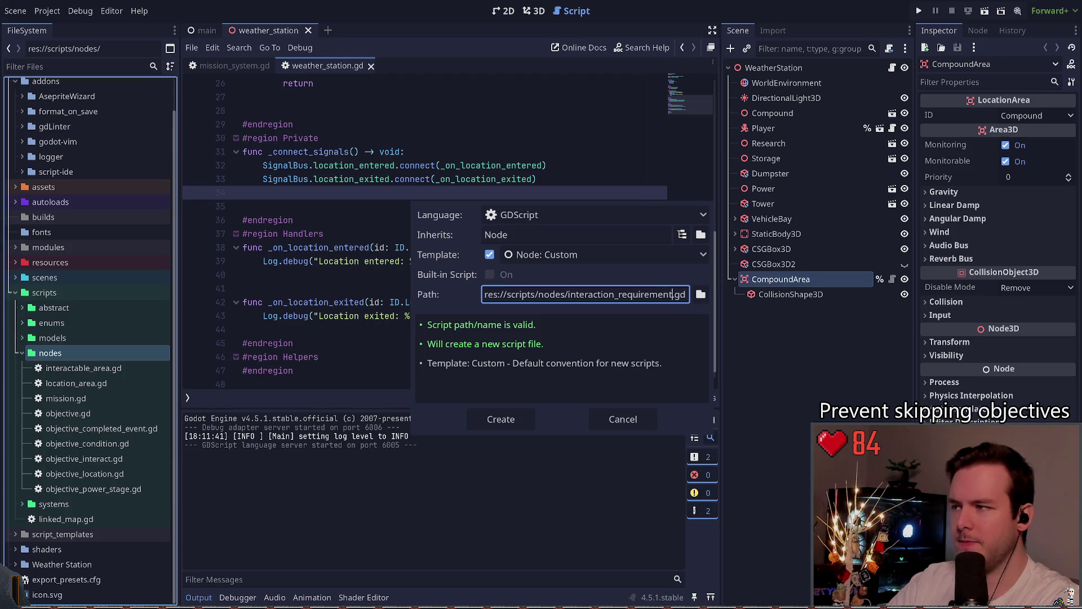
text(s)
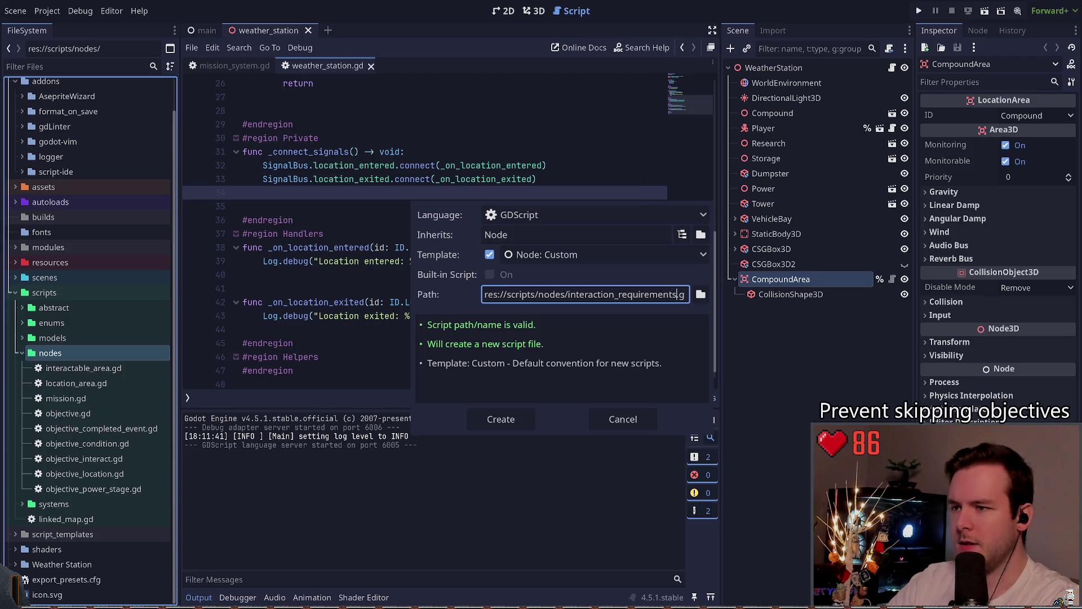
click(501, 419)
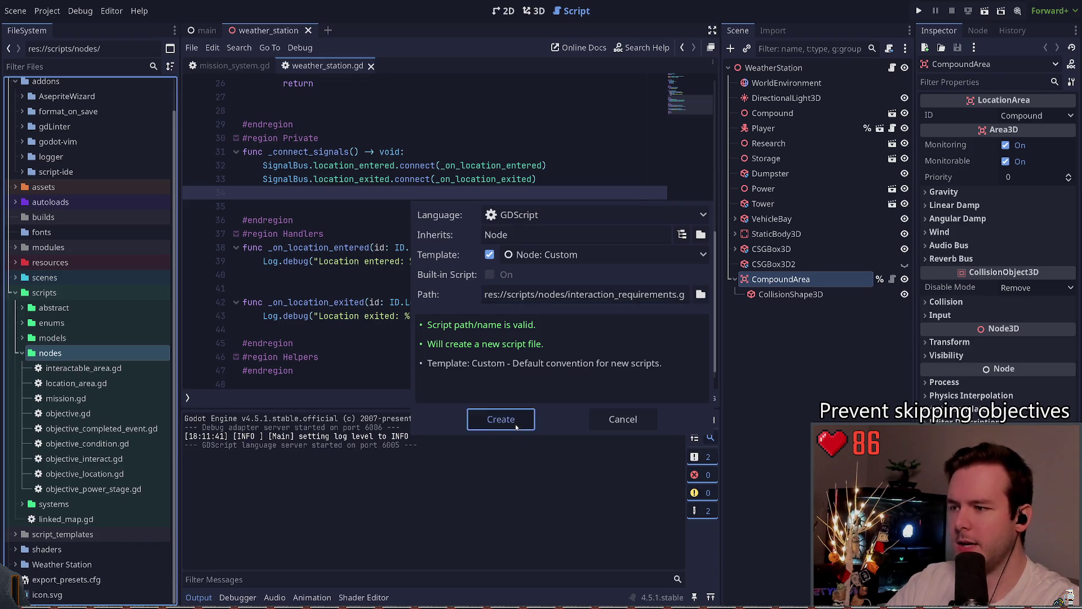
- Add 'class_name InteractionRequirements' above extends Node in interaction_requirements.gd and save
double_click(90, 384)
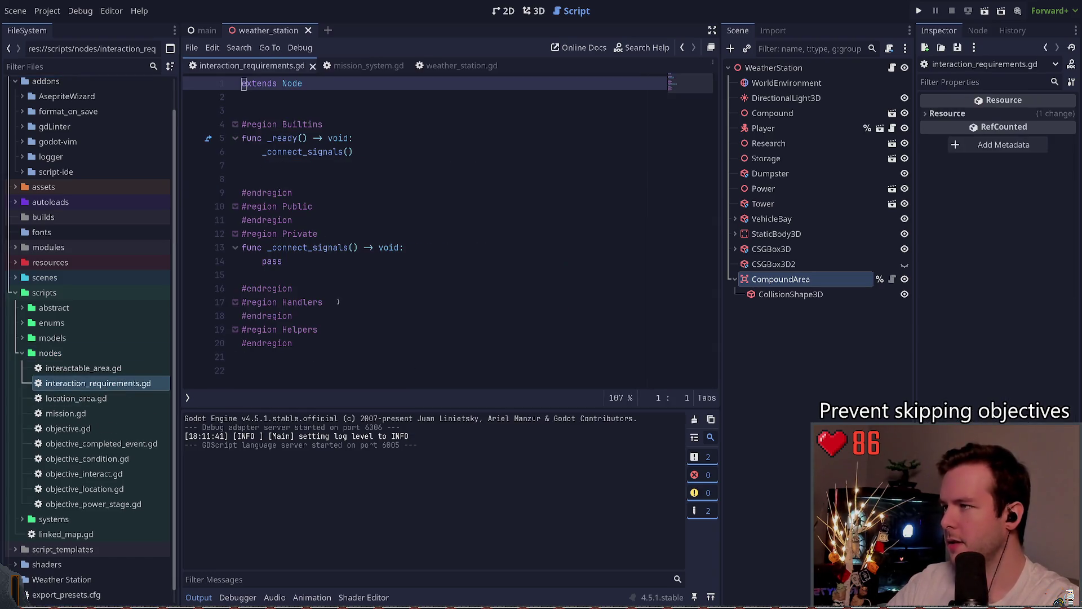
key(Return)
key(Up)
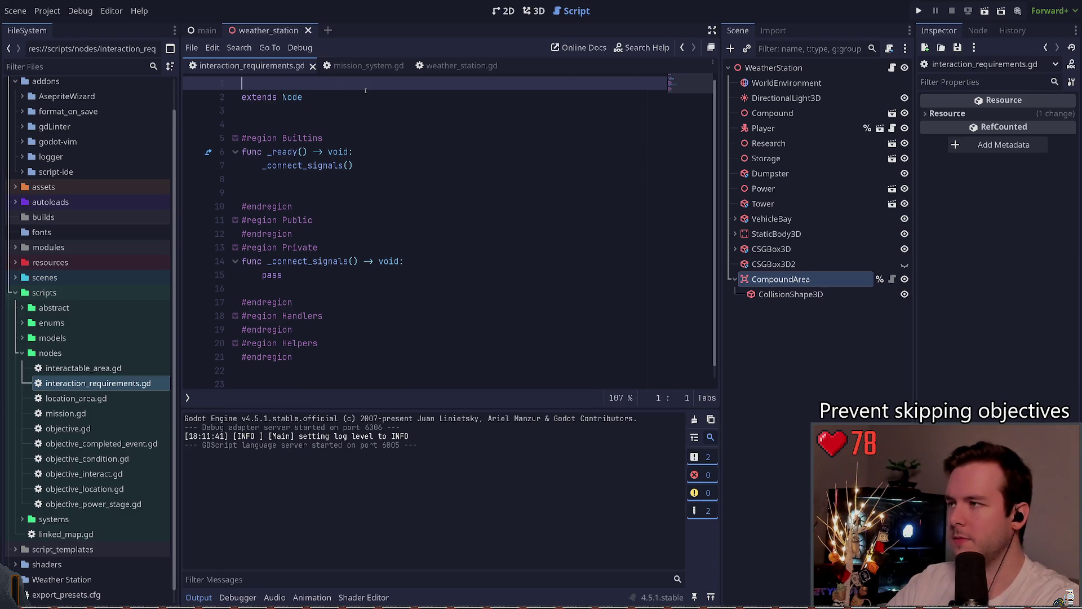
text(class_an)
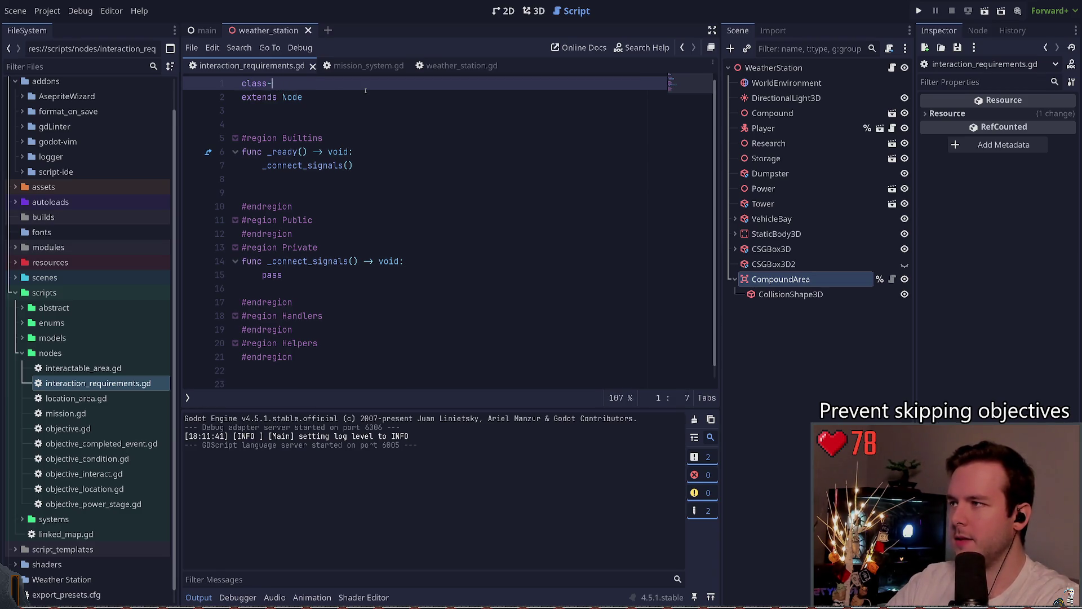
key(BackSpace)
key(BackSpace)
text(name I)
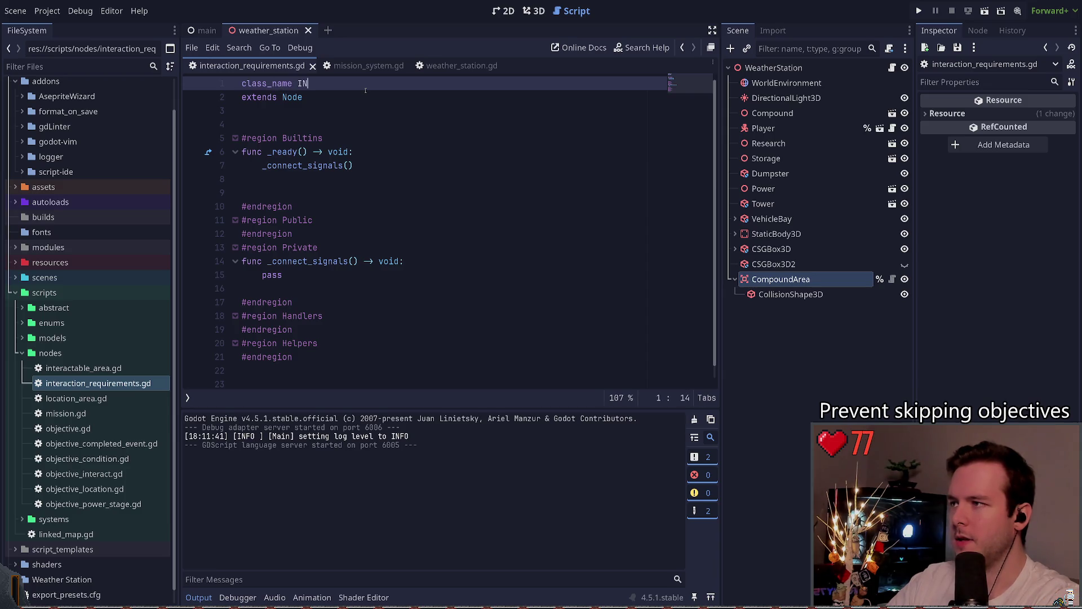
text(nteractionRequirements)
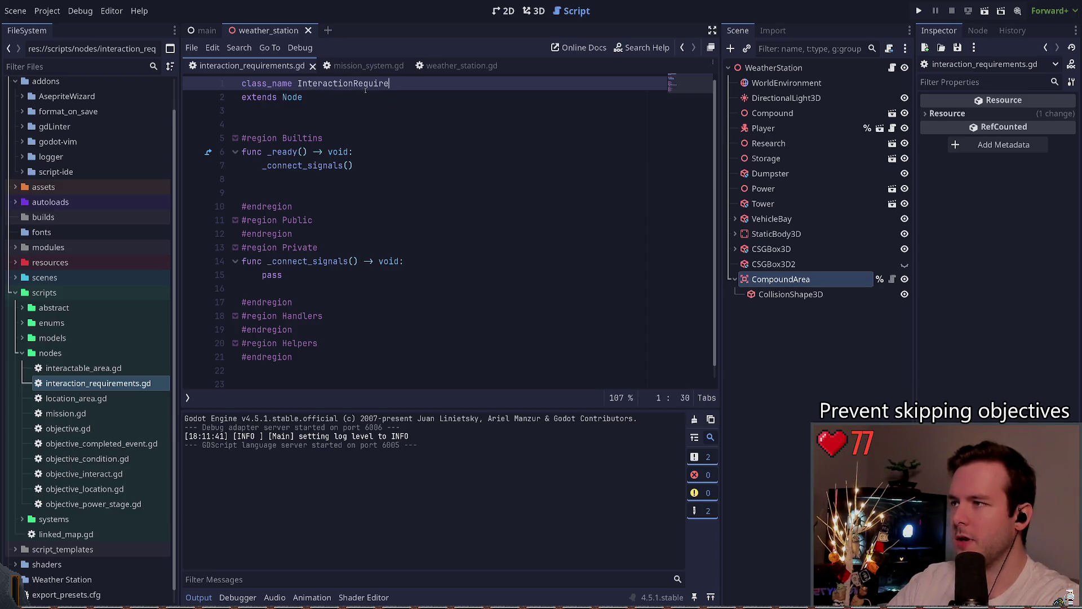
key(ctrl+s)
key(Down)
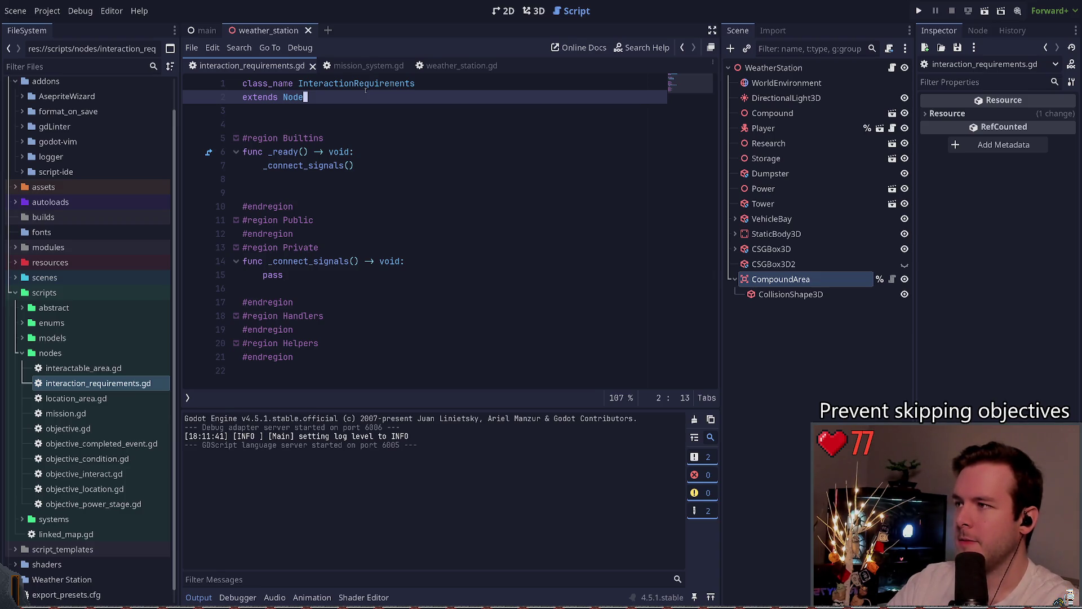
key(Down)
key(Down)
key(Down)
key(End)
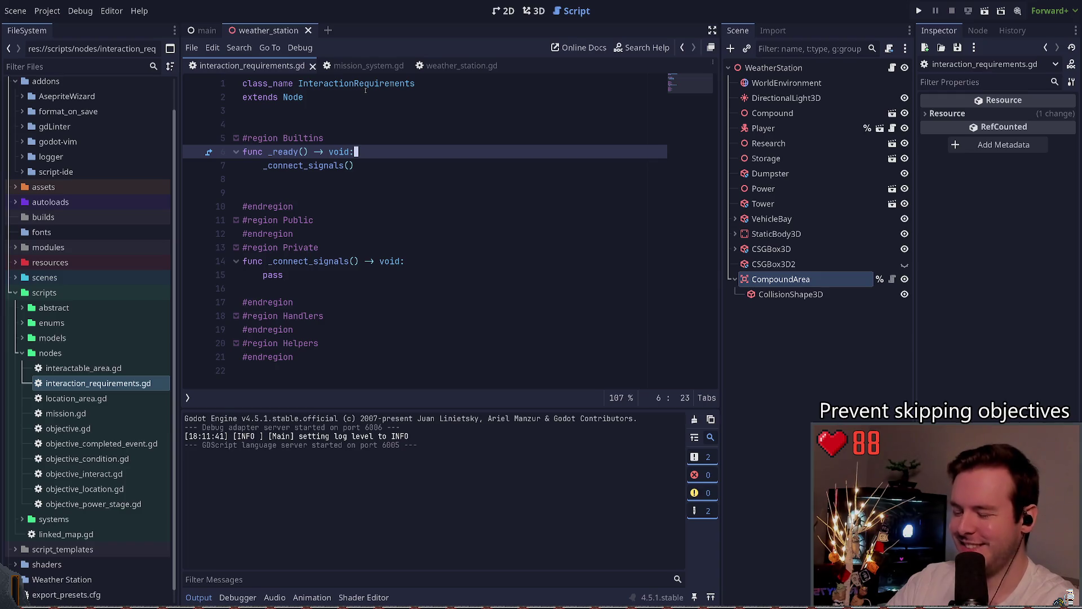
- Step between the Private region header and line 3, then switch to the browser's Twitch clip
key(j)
key(j)
key(j)
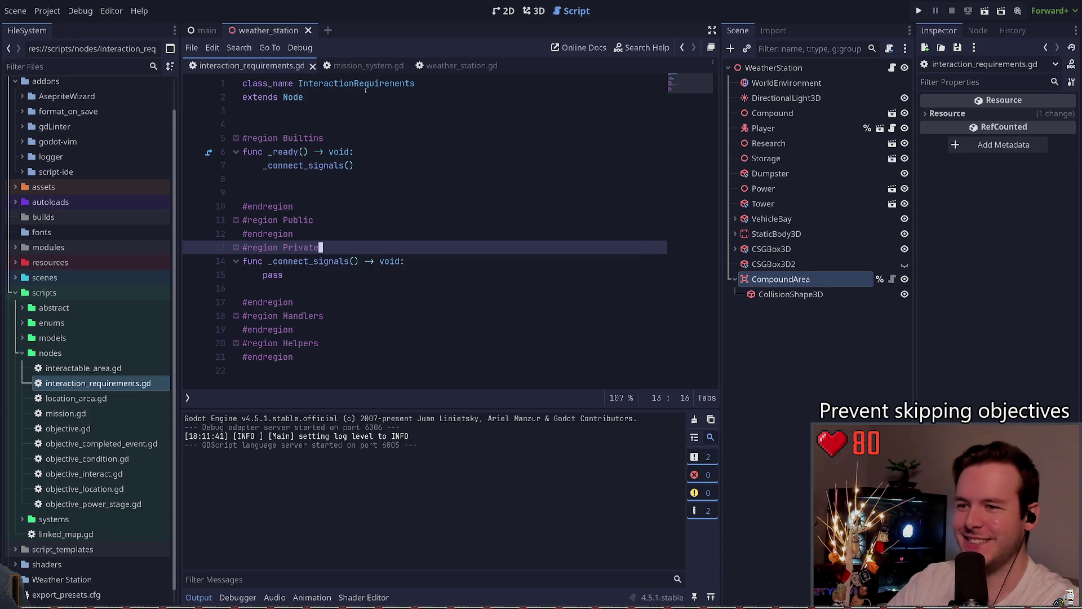
key(k)
key(k)
key(k)
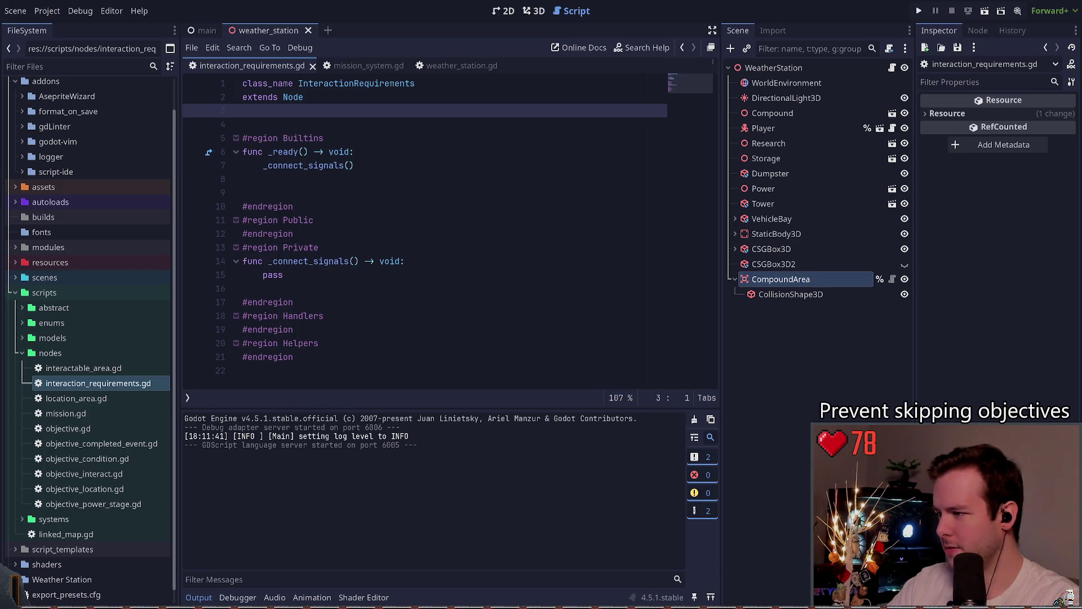
key(alt+Tab)
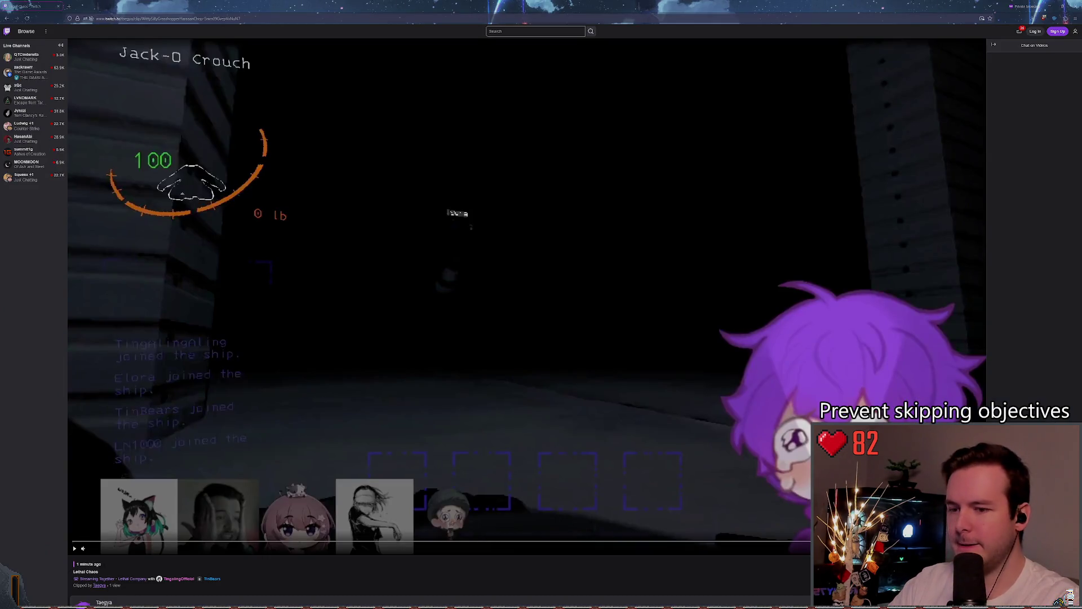
- Make the Lethal Company Twitch clip fullscreen and toggle its playback
key(f)
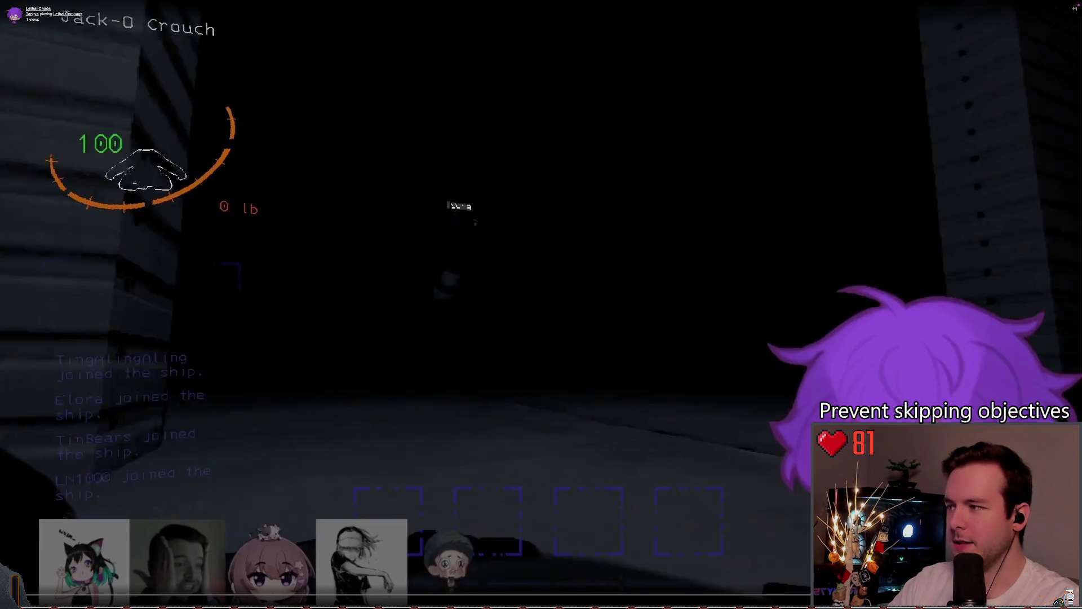
click(366, 383)
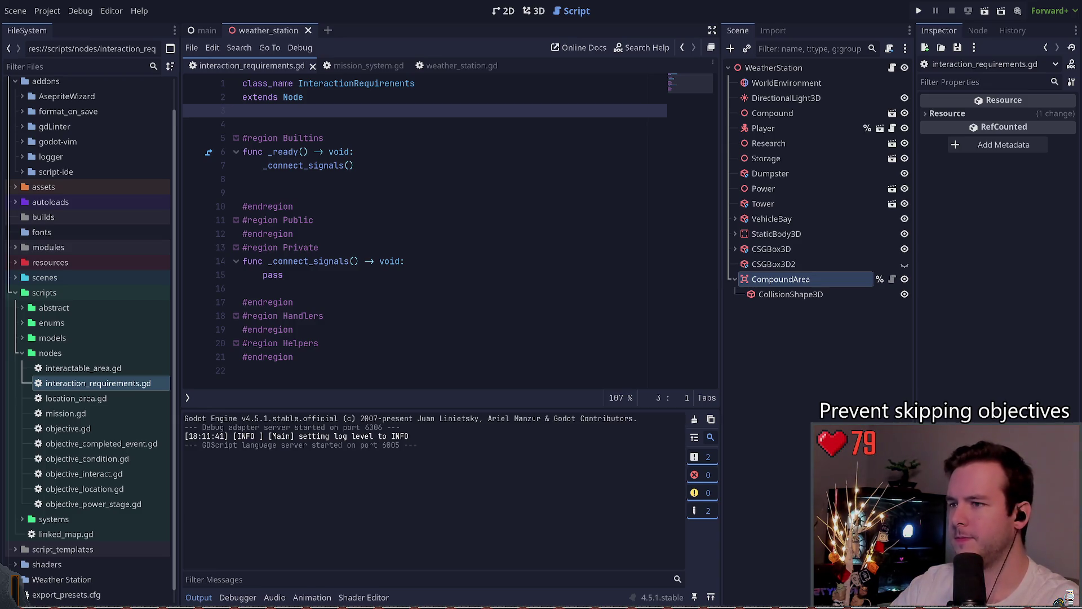
click(397, 264)
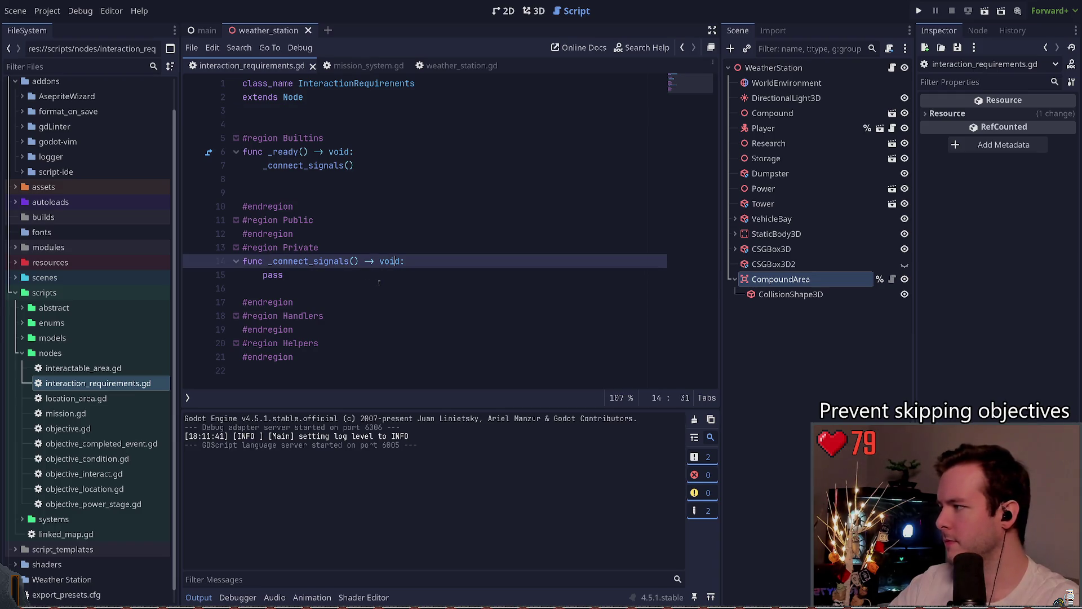
key(Down)
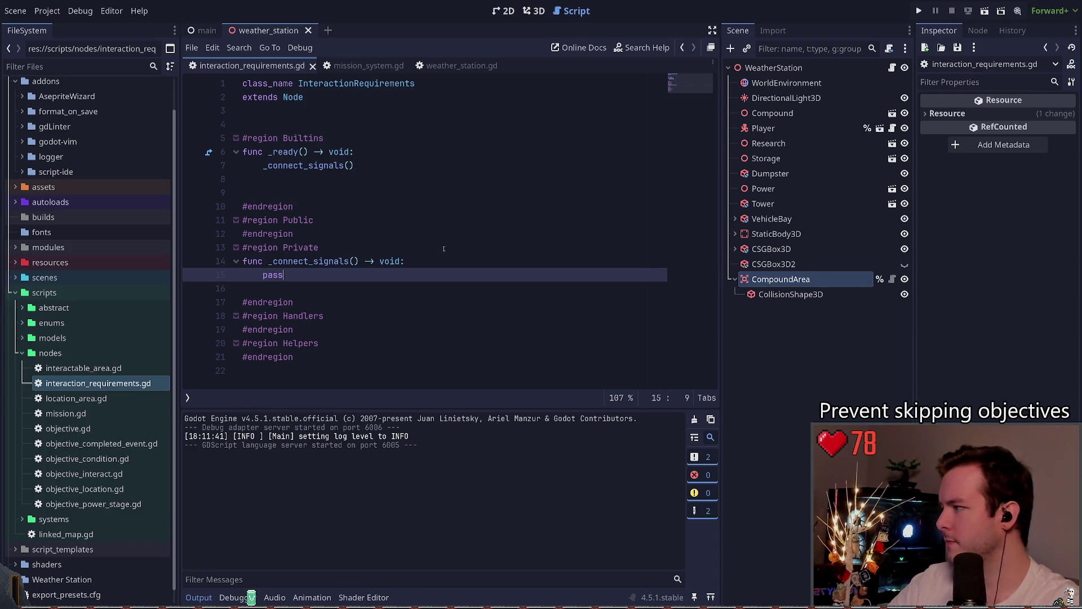
click(268, 261)
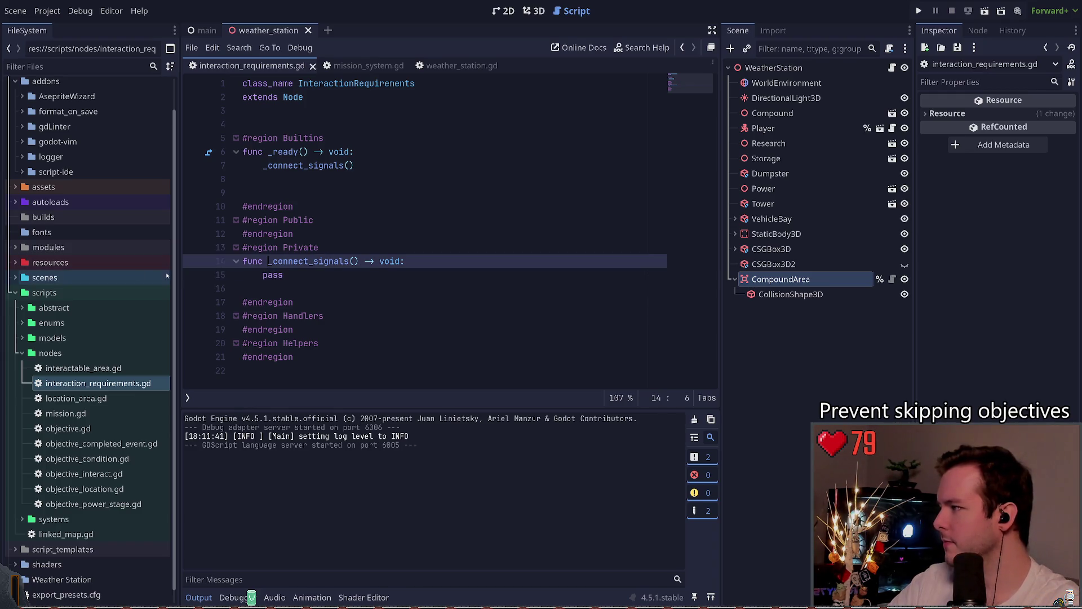
click(315, 274)
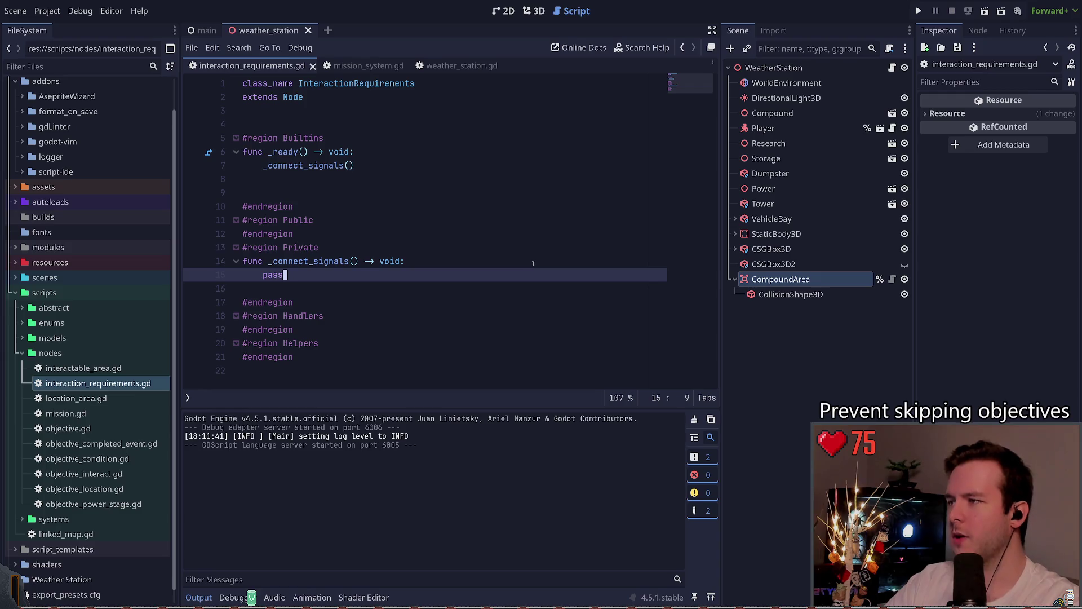
key(Up)
key(Up)
key(Up)
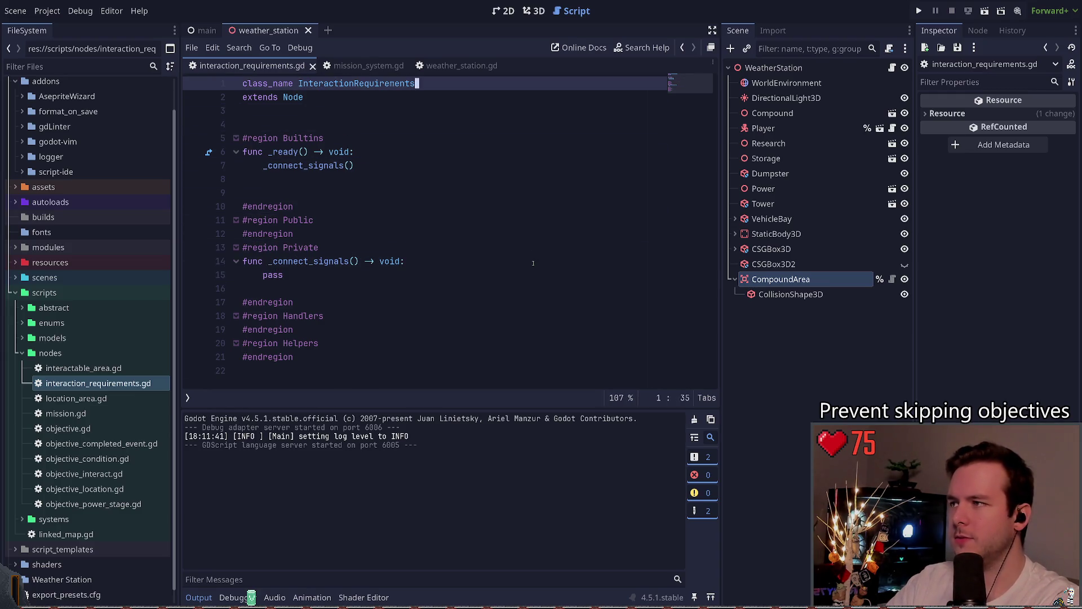
key(Down)
key(Down)
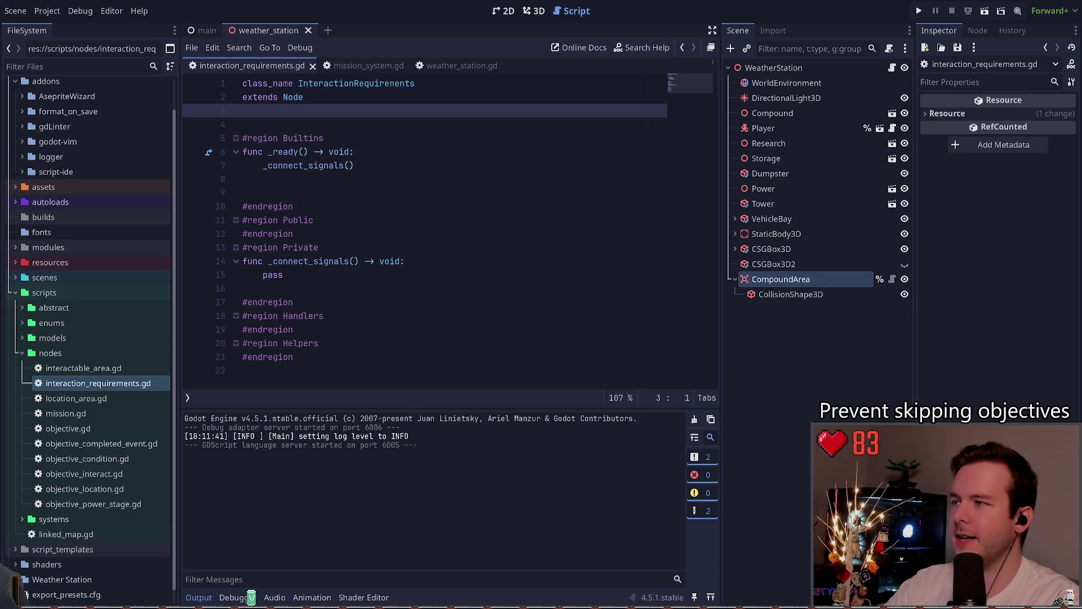
click(489, 179)
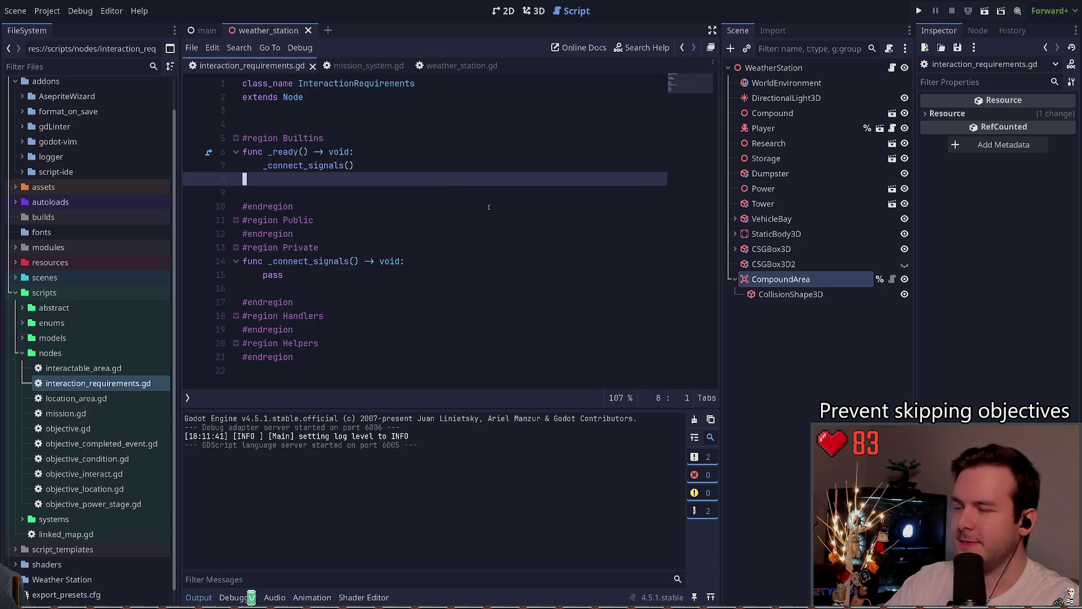
click(359, 272)
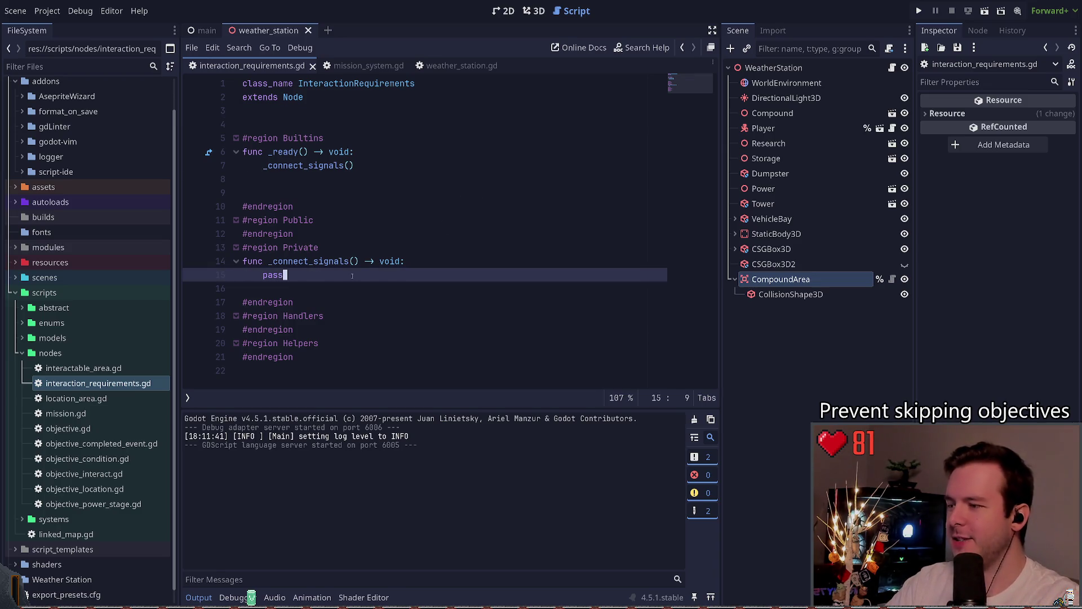
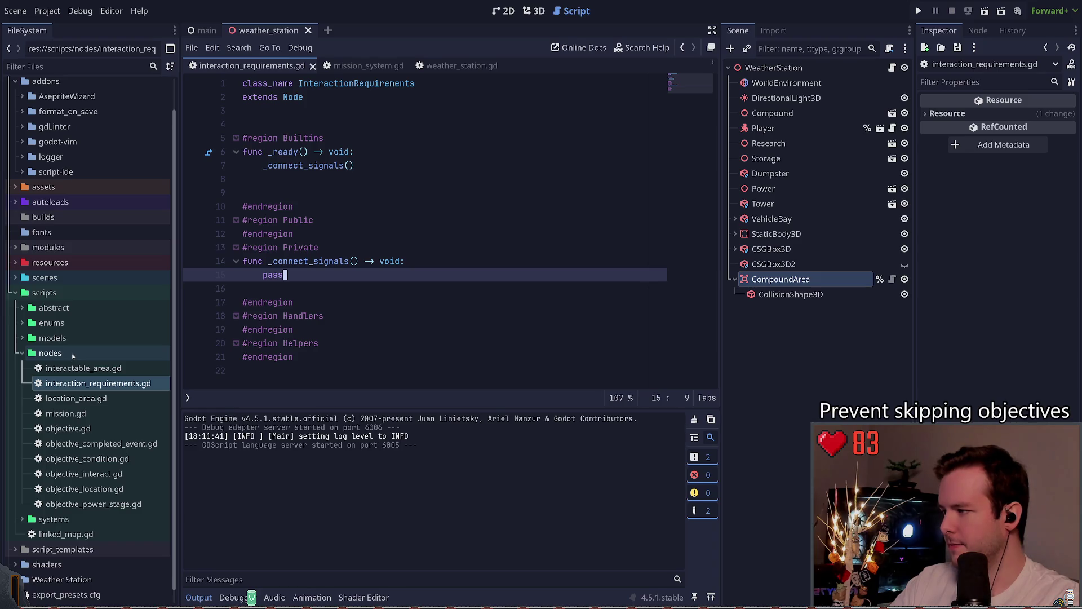
- Create an 'interaction' folder under scripts/nodes, move both interaction scripts into it, and expand it
click(73, 355)
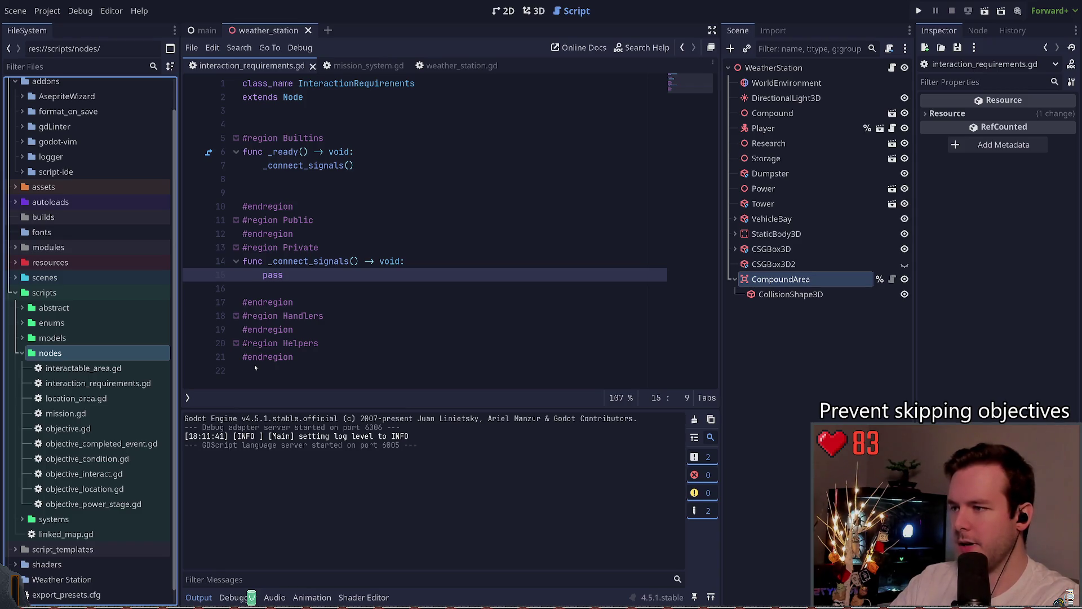
click(85, 384)
shift+click(91, 399)
drag(91, 399, 67, 368)
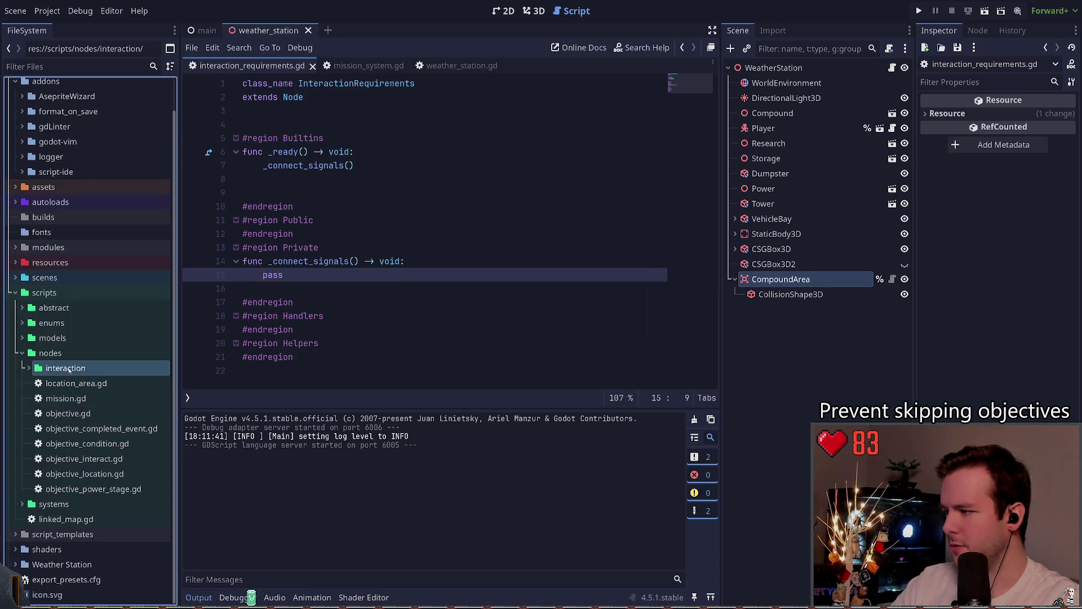
double_click(95, 370)
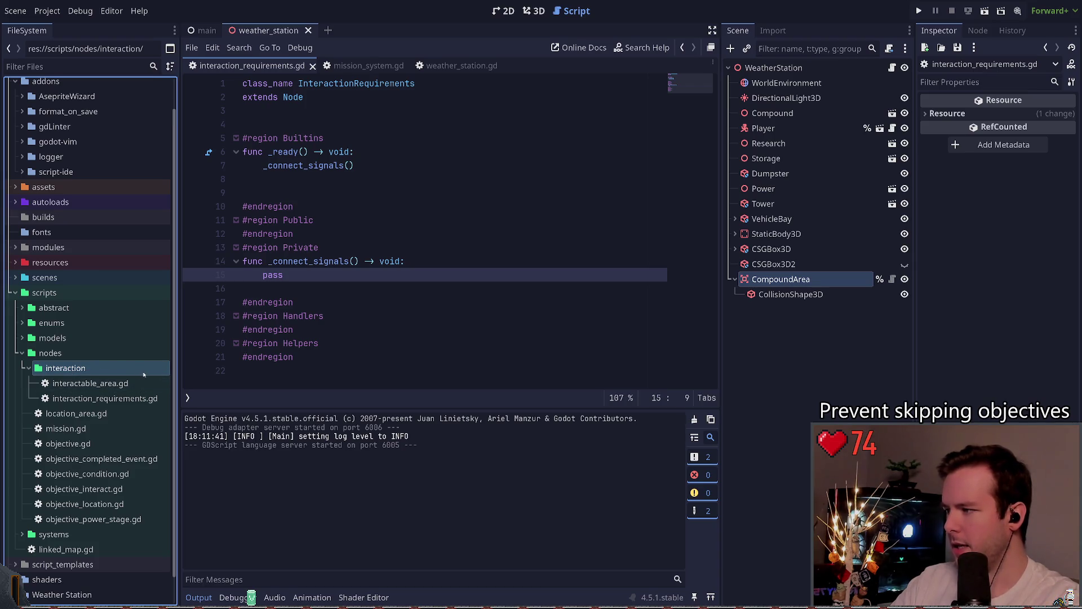
key(ctrl+n)
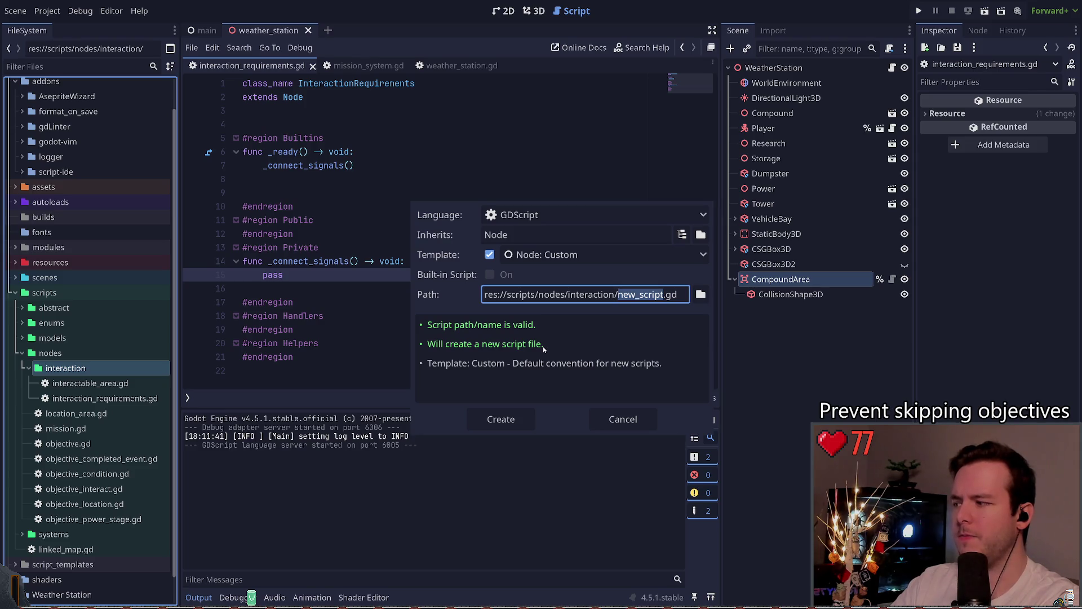
- Create requirement_mission.gd at res://scripts/nodes/interaction/requirement_mission.gd
key(BackSpace)
key(BackSpace)
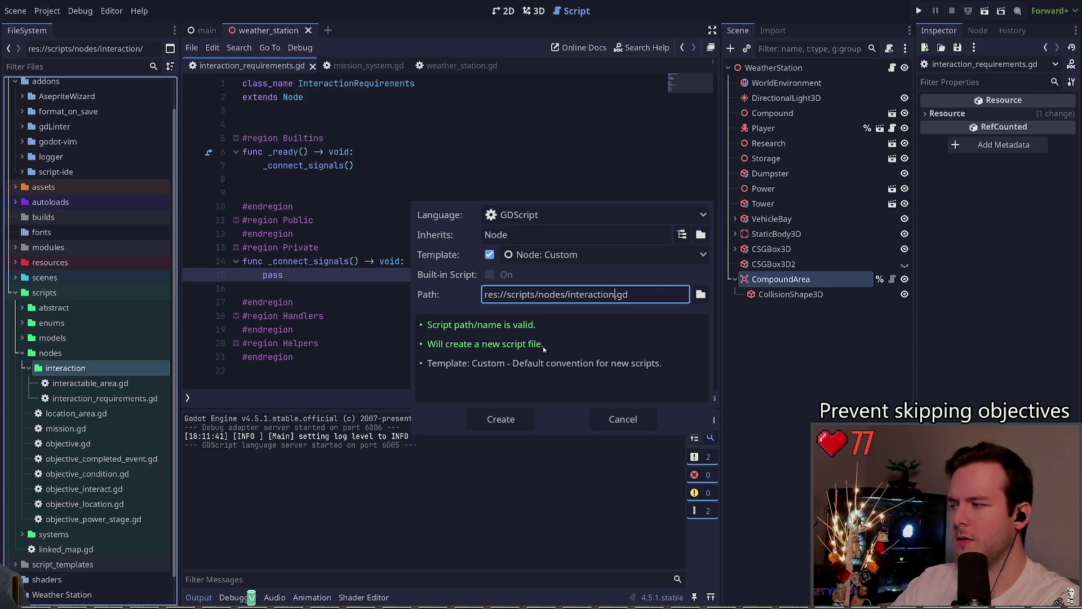
key(Escape)
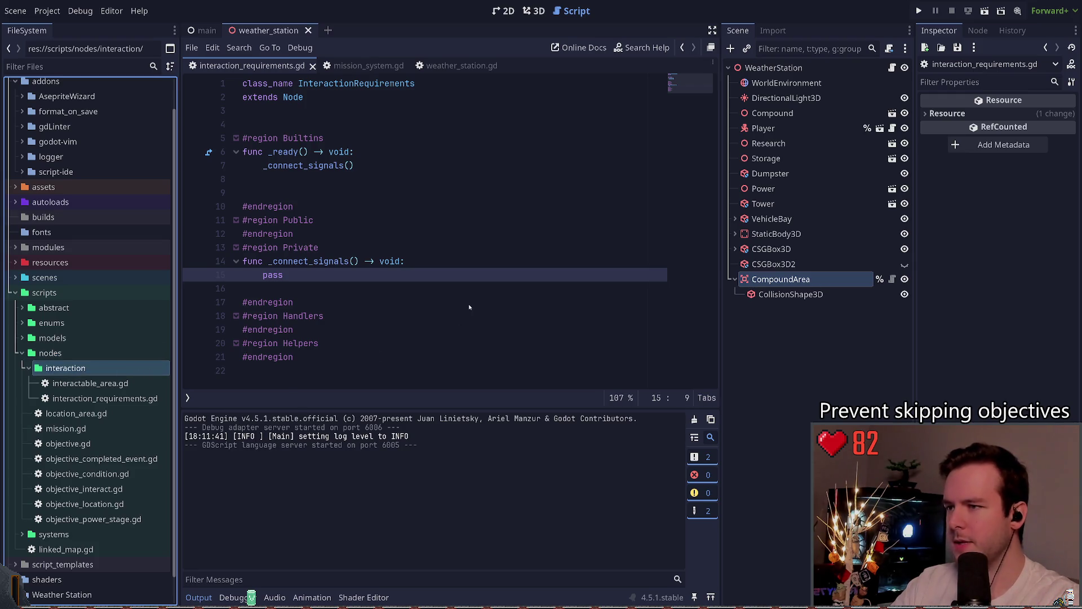
key(ctrl+n)
text(interaction)
key(BackSpace)
key(BackSpace)
key(BackSpace)
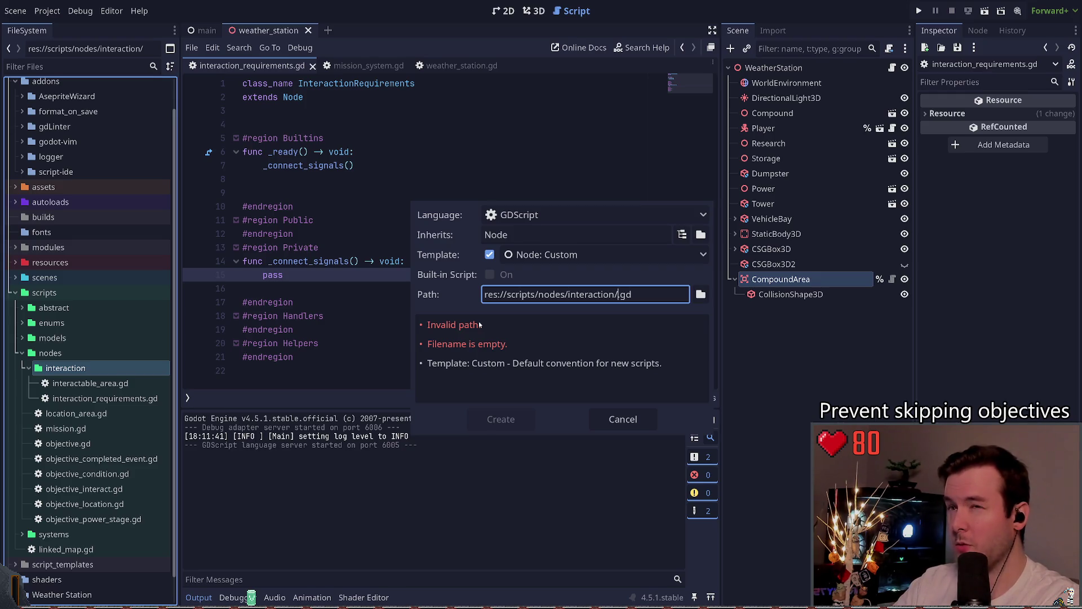
text(rquirements)
key(BackSpace)
key(BackSpace)
key(BackSpace)
text(equirement_mission)
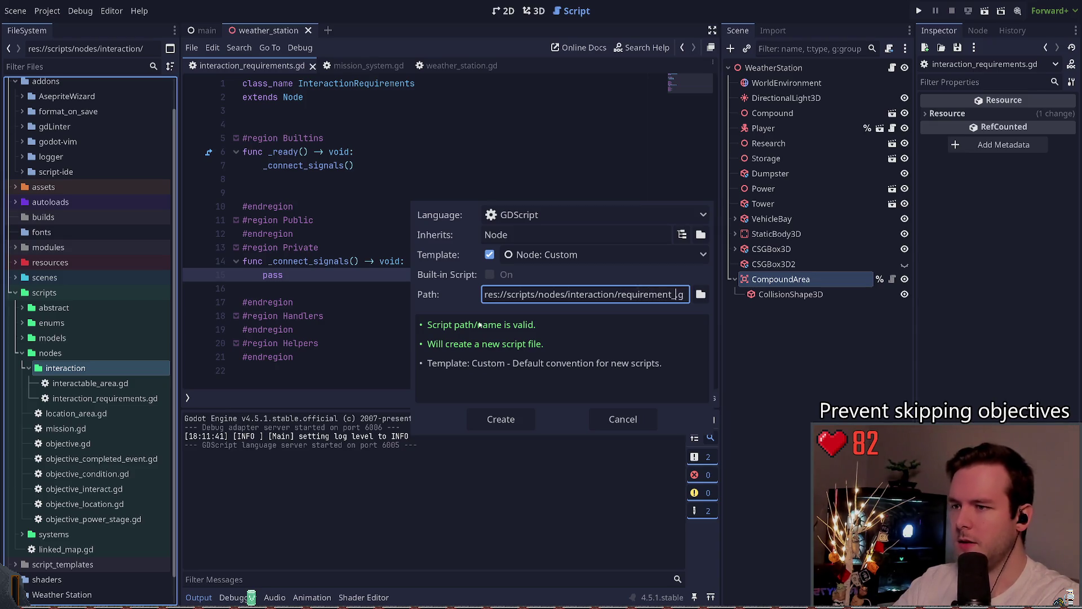
key(Return)
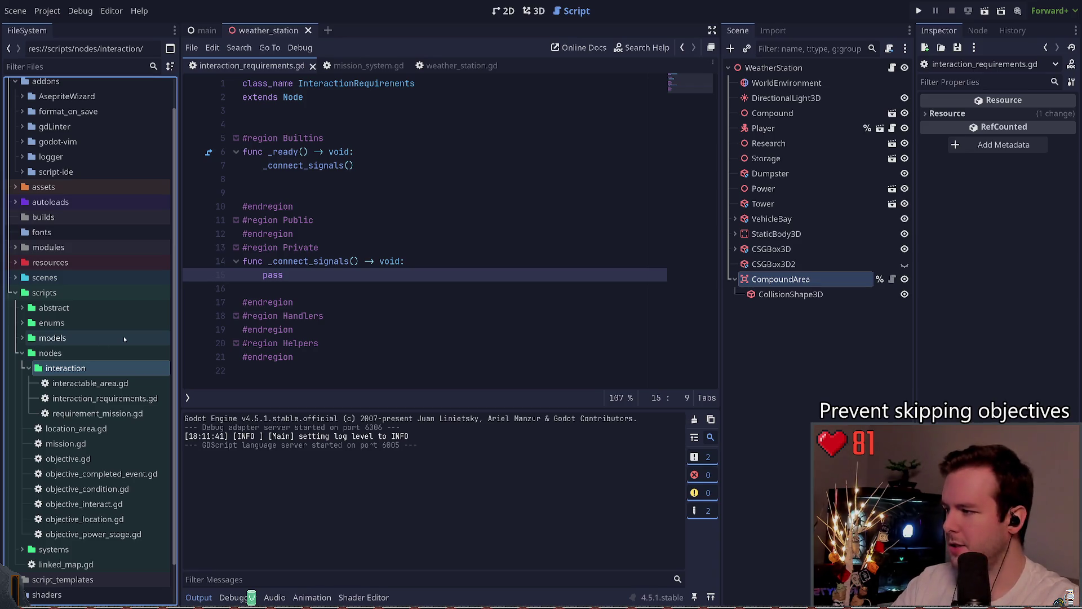
click(123, 398)
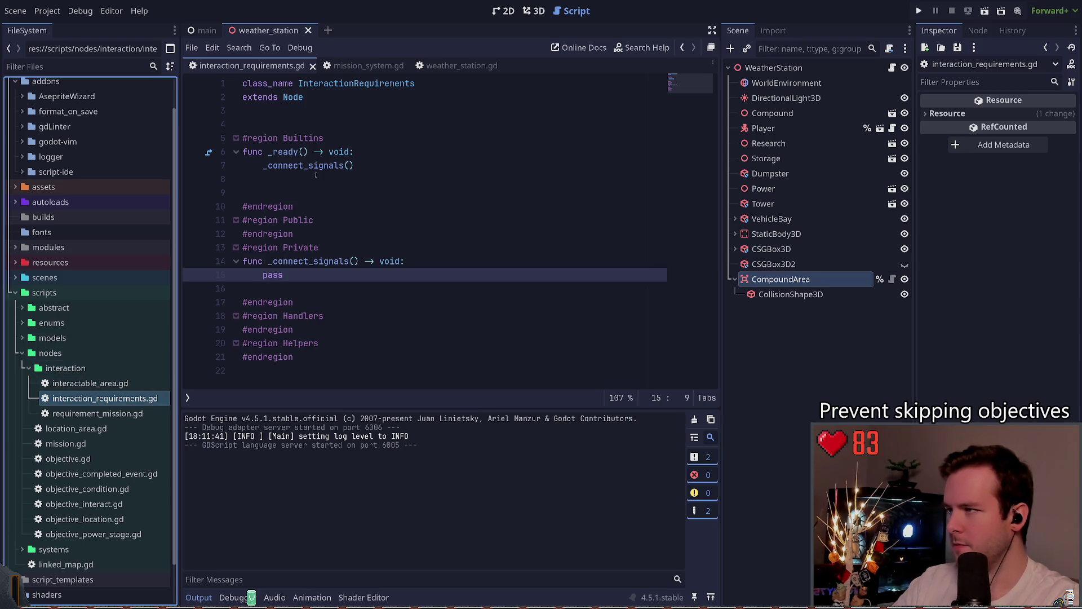
- Open requirement_mission.gd and put the caret on its extends Node line
click(365, 109)
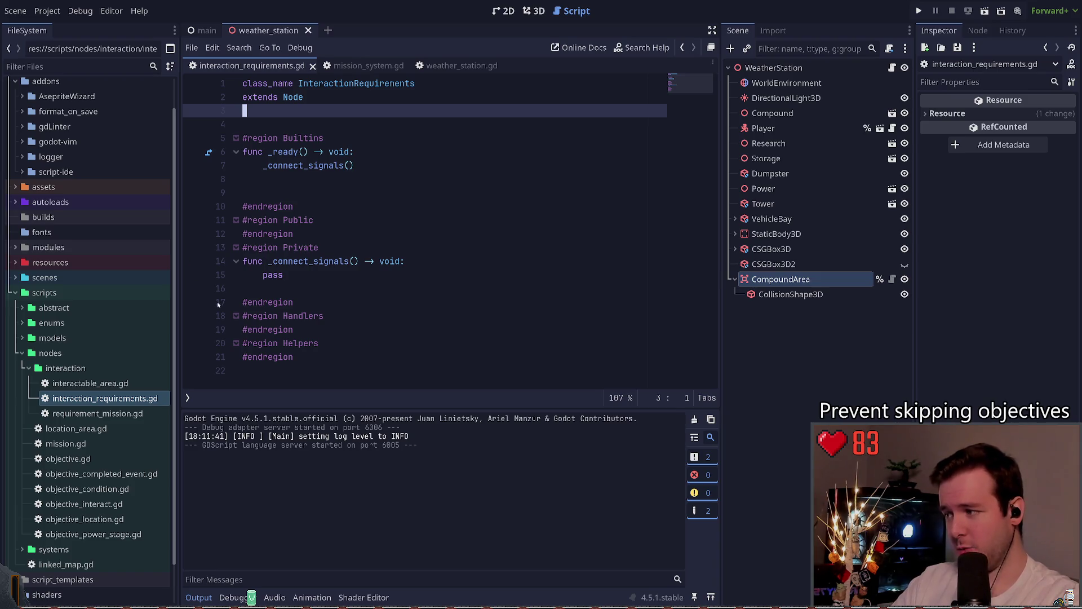
double_click(97, 413)
click(333, 89)
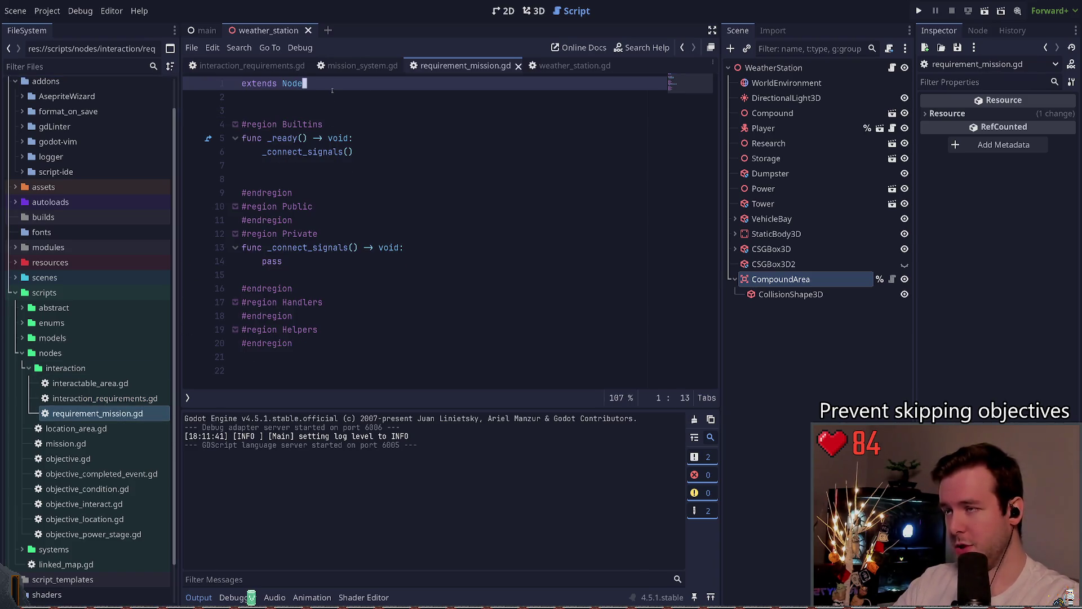
- Create requirement.gd in the interaction folder and open it in the script editor
click(105, 370)
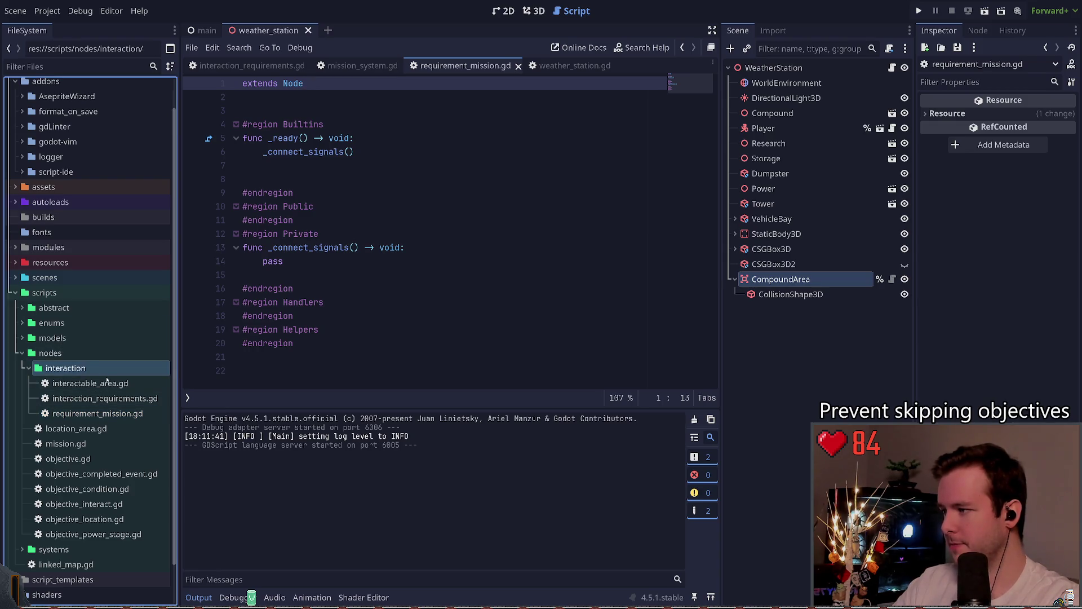
key(ctrl+n)
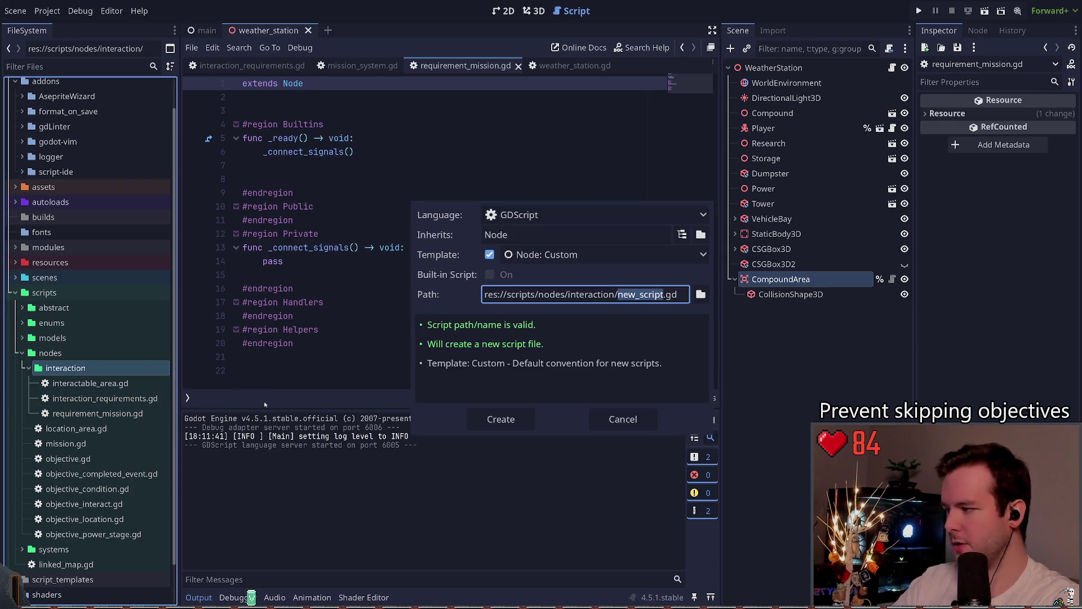
text(requirement)
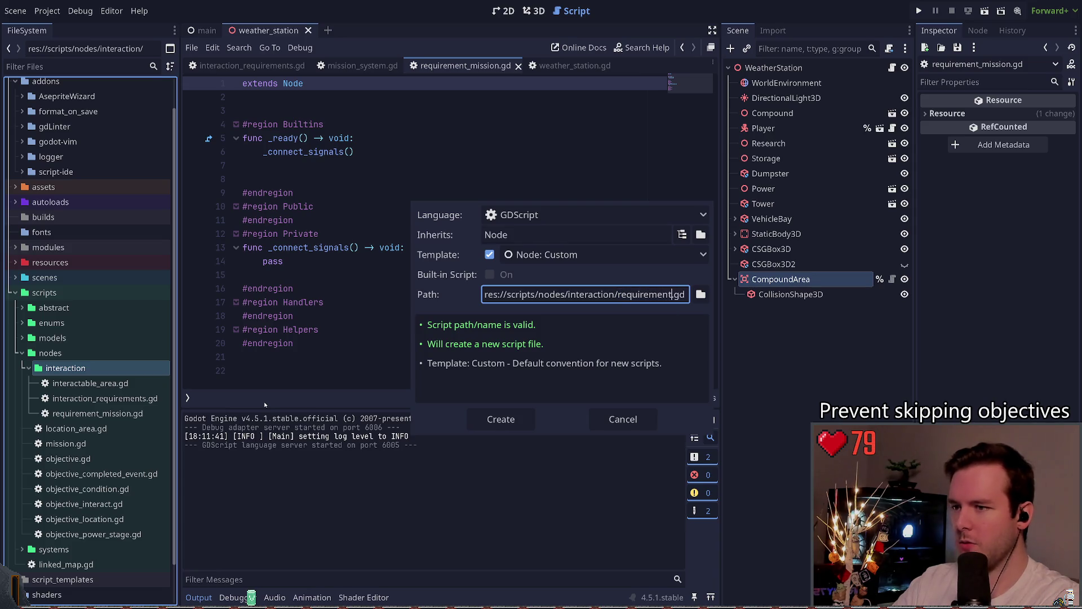
key(Return)
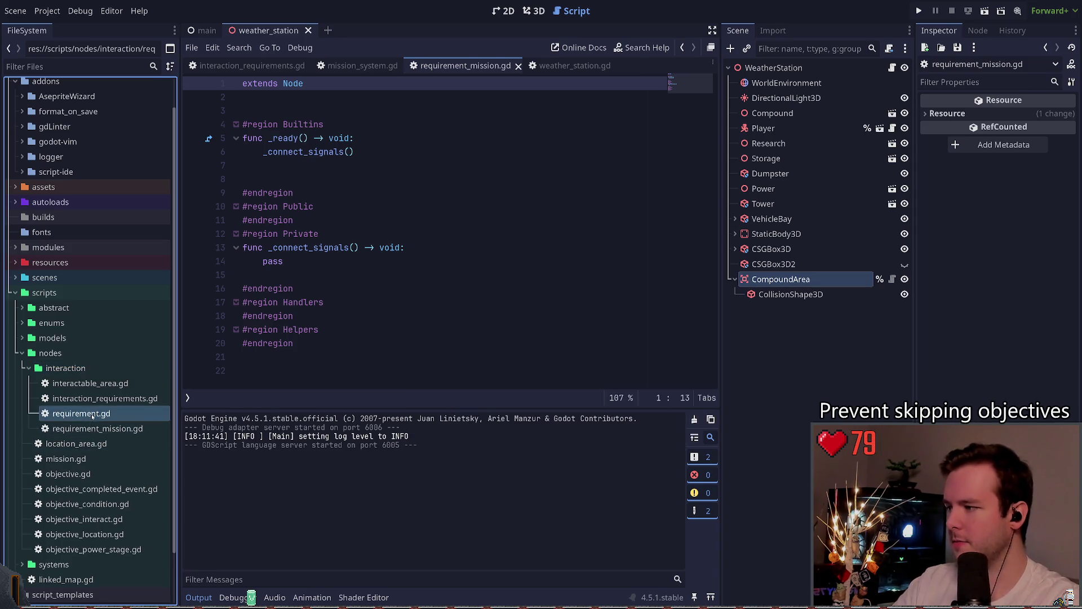
click(366, 190)
click(387, 140)
key(k)
key(k)
key(k)
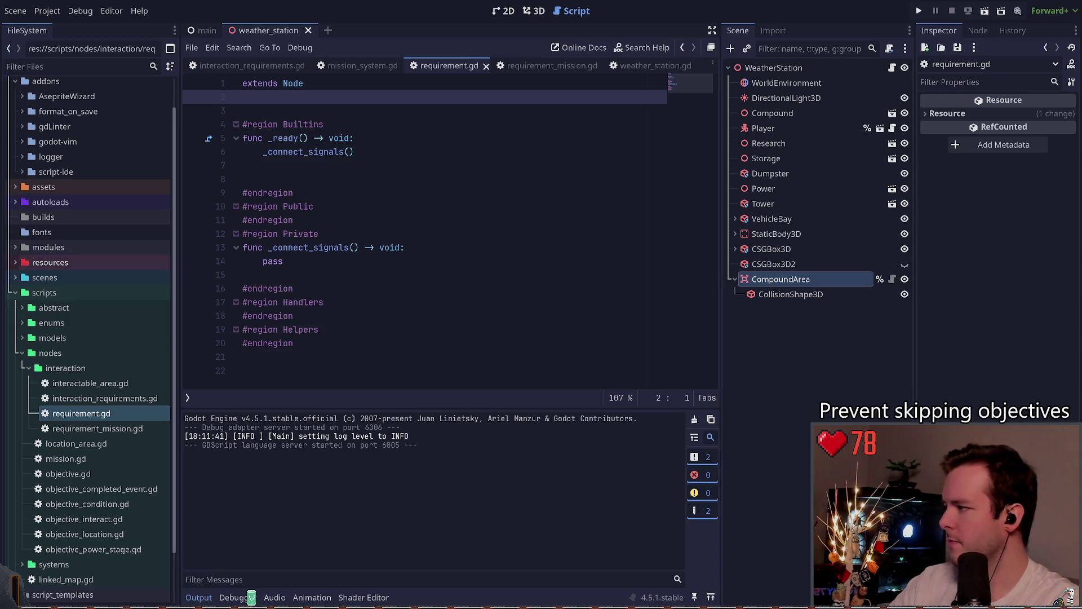
- Add 'class_name InteractionRequirement' above extends Node in requirement.gd and save
click(244, 179)
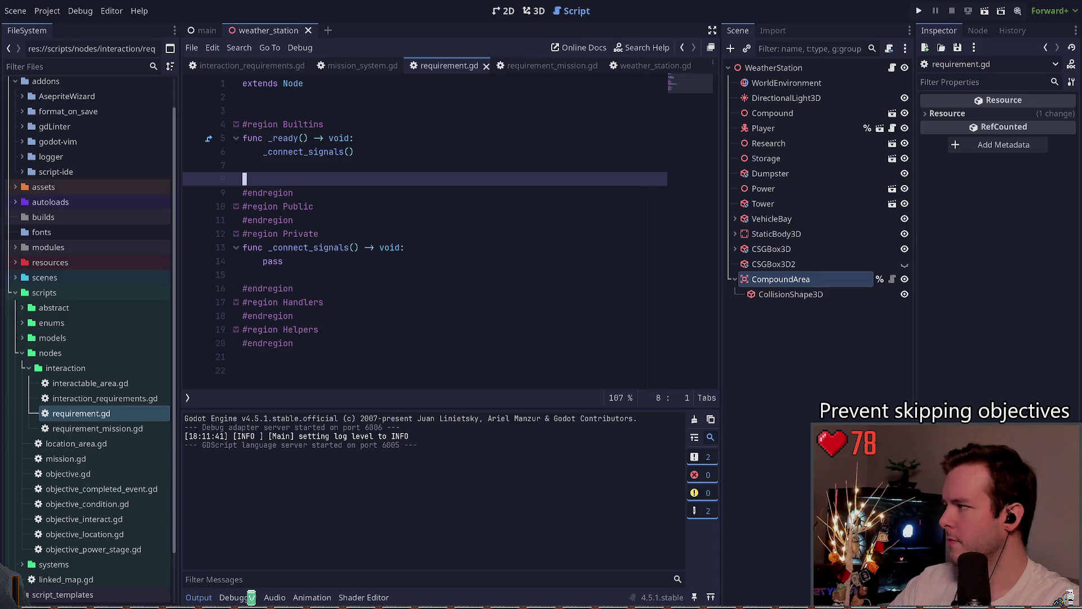
key(Up)
click(424, 124)
key(Up)
key(Up)
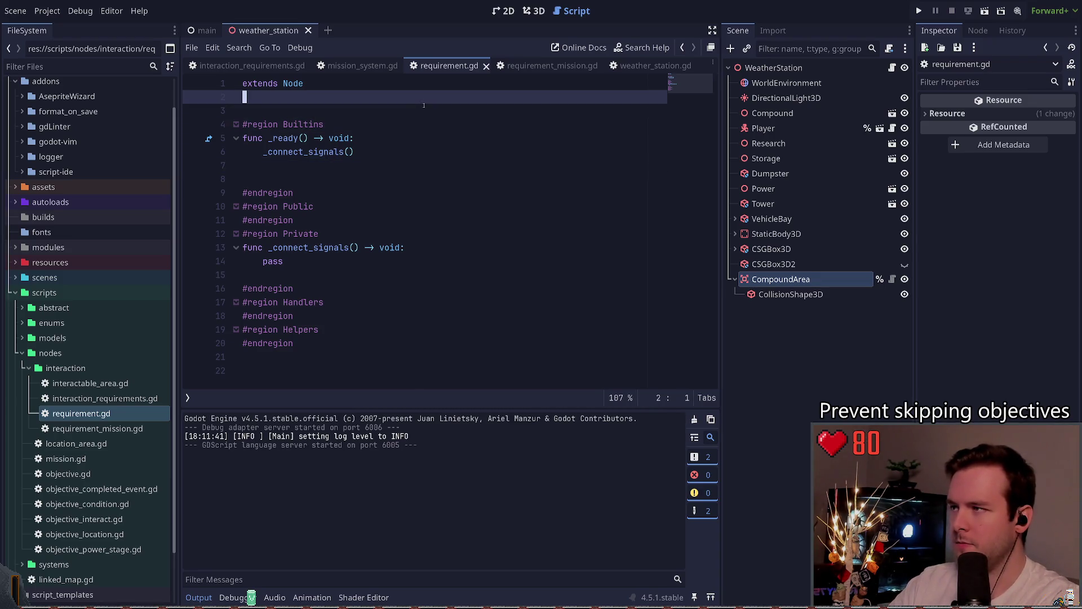
key(Return)
key(Up)
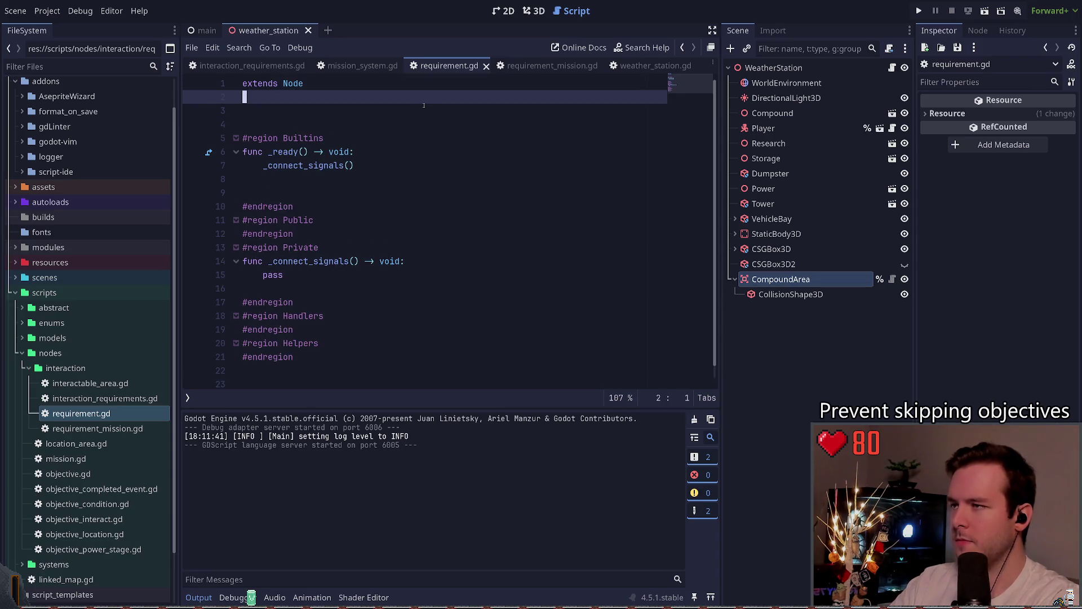
key(alt+Up)
text(class_name)
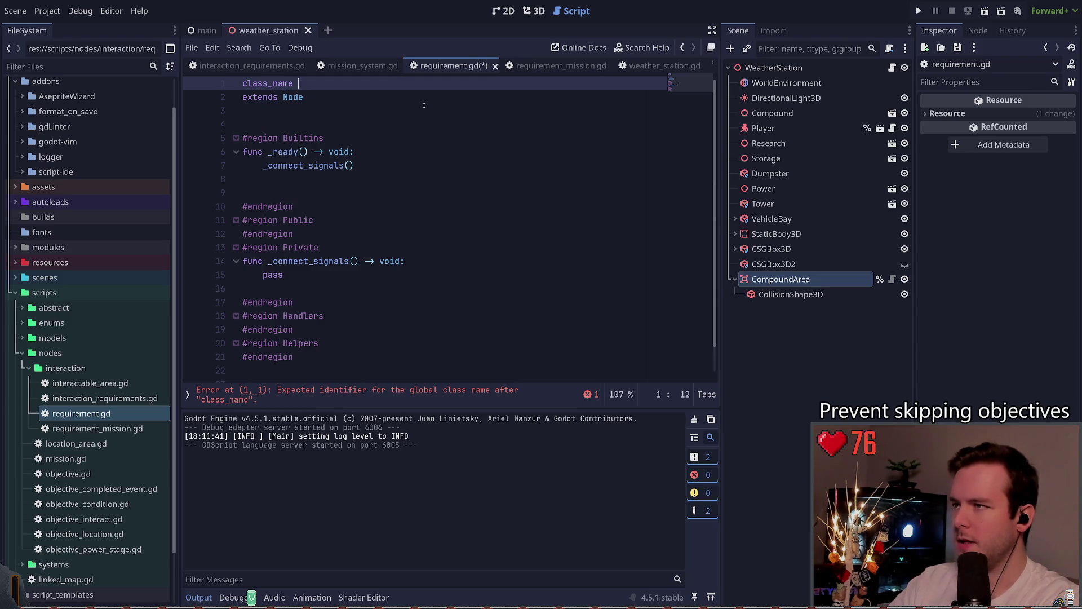
text(Interact)
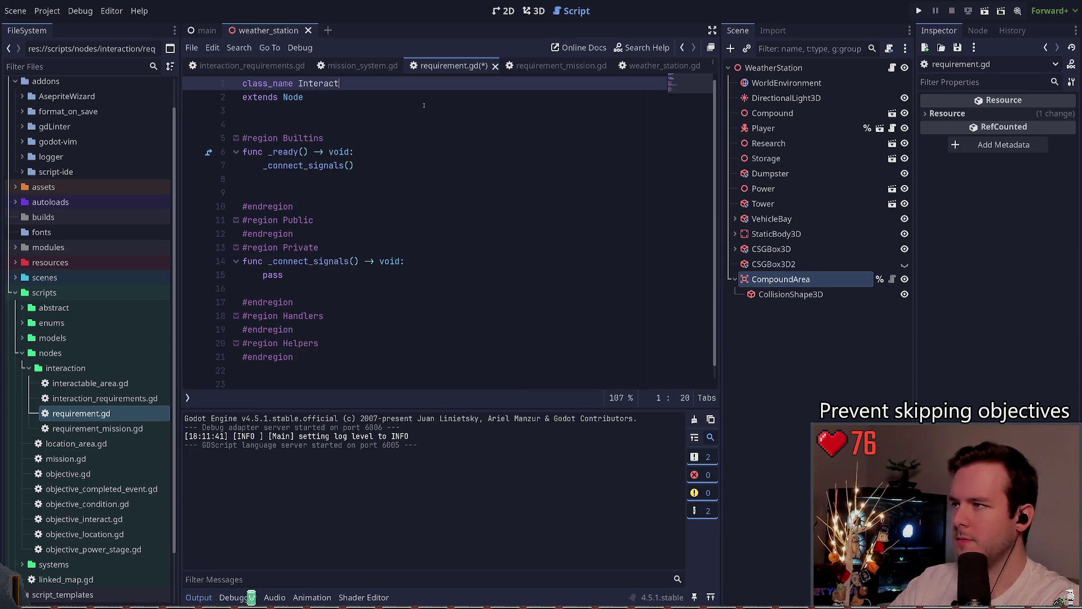
text(ionRequ)
text(irement)
key(ctrl+s)
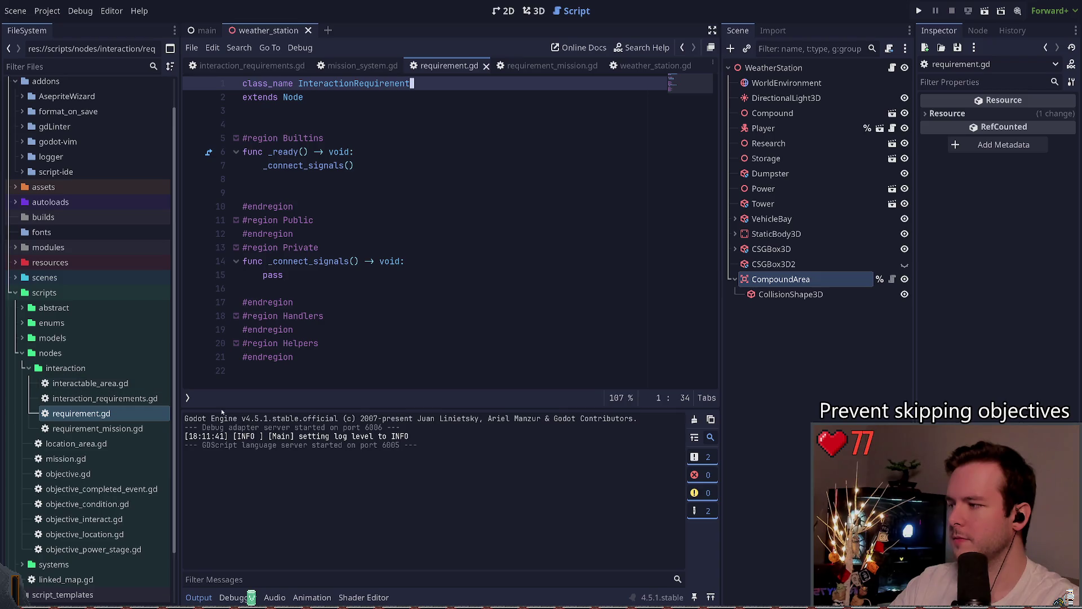
- Open requirement_mission.gd with the caret at the top of the script
click(105, 398)
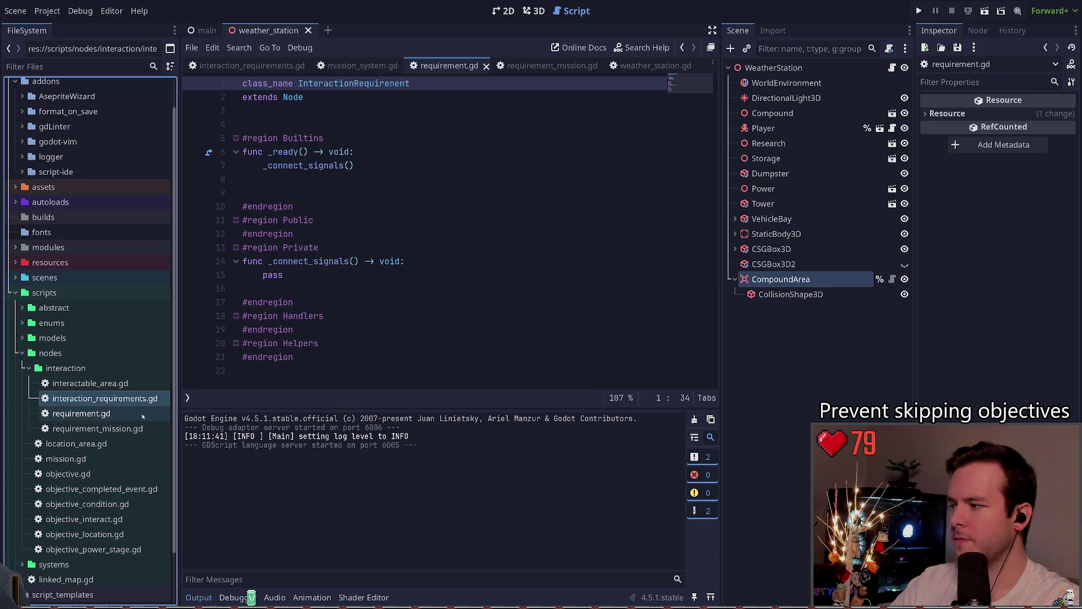
double_click(99, 428)
click(368, 97)
- Make requirement_mission.gd extend InteractionRequirement with class_name MissionRequirement, and save
text(kwcwRe)
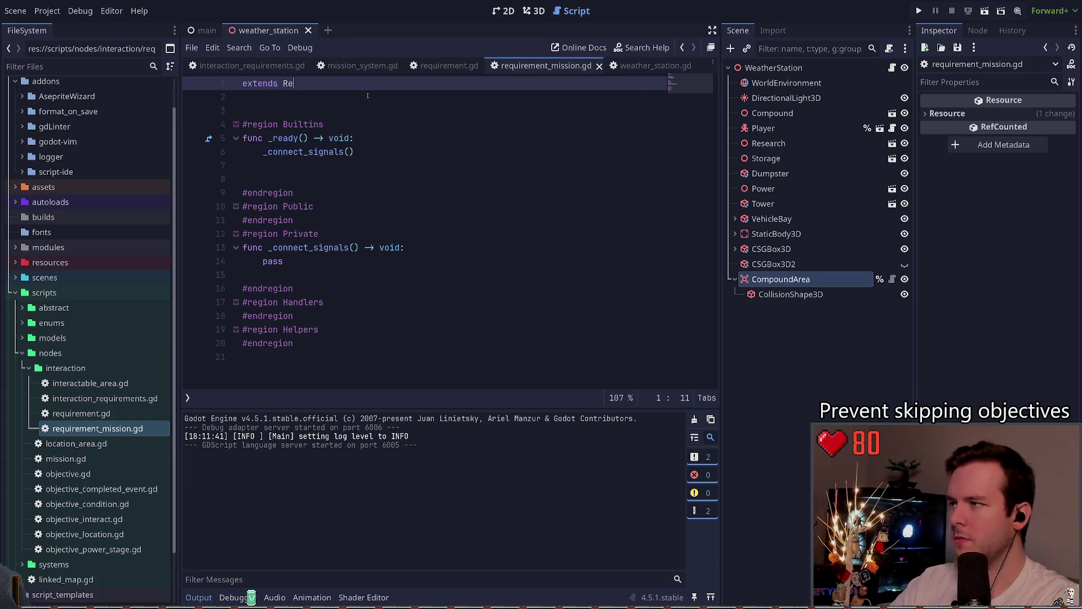
text(s)
key(BackSpace)
key(BackSpace)
key(BackSpace)
text(INter)
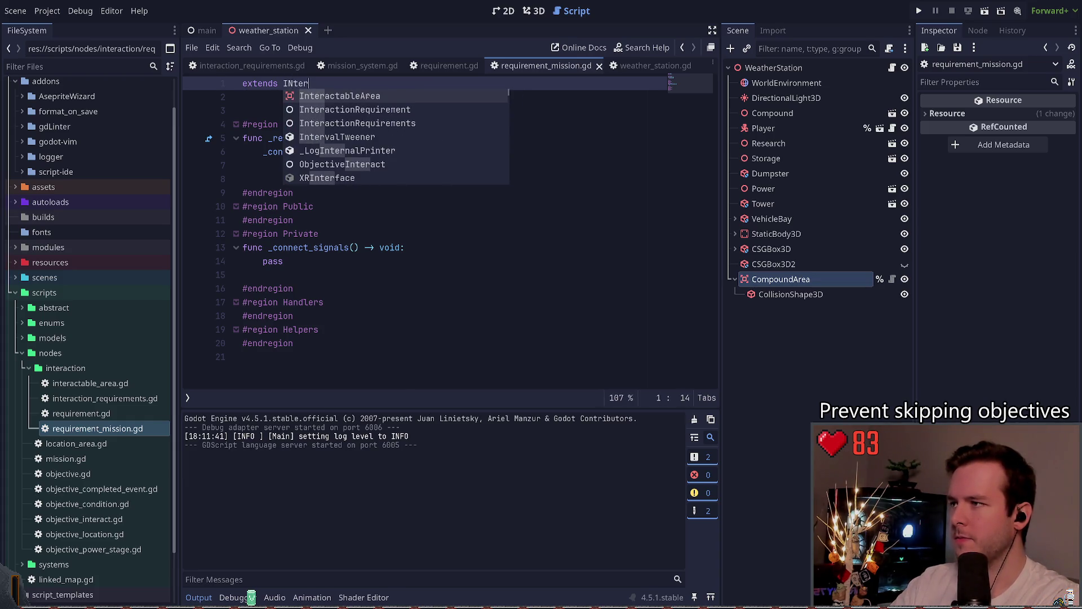
text(act)
key(BackSpace)
key(BackSpace)
key(BackSpace)
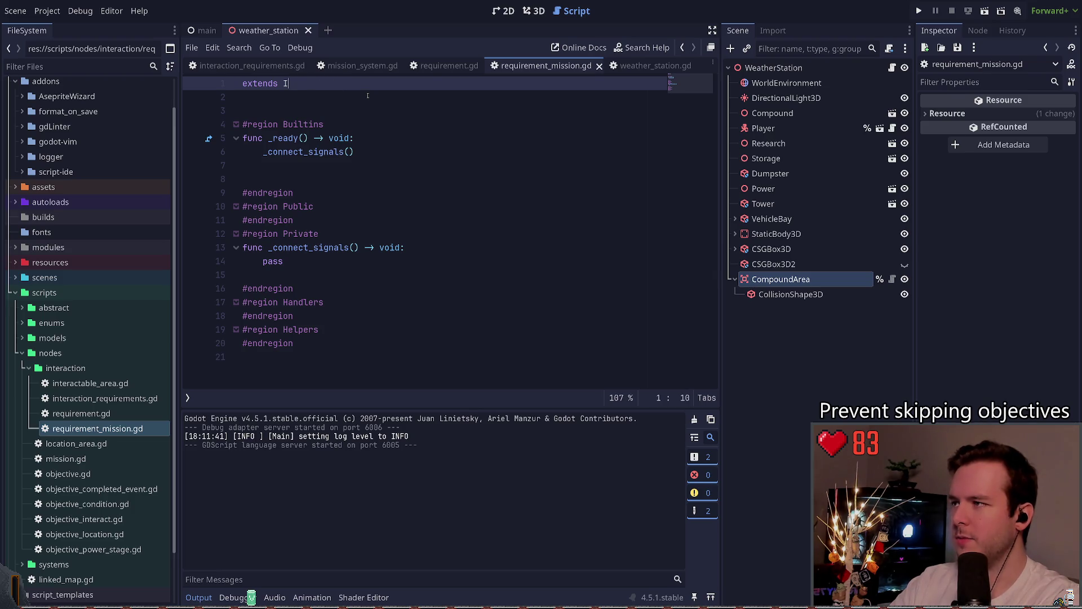
text(teraction)
key(Return)
key(Escape)
text(O)
text(ass_name)
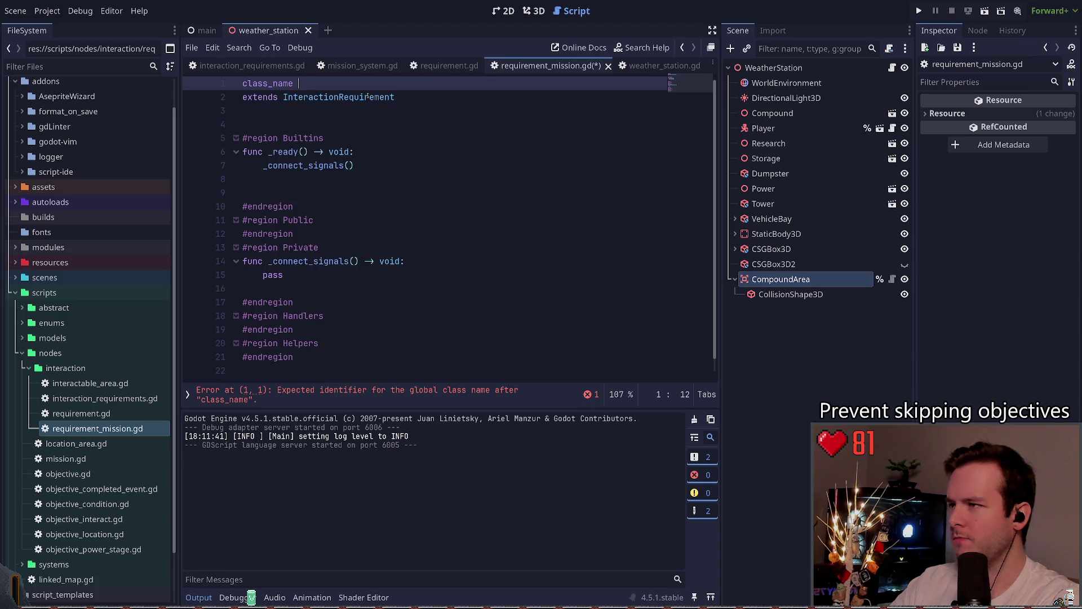
text(MissionReq)
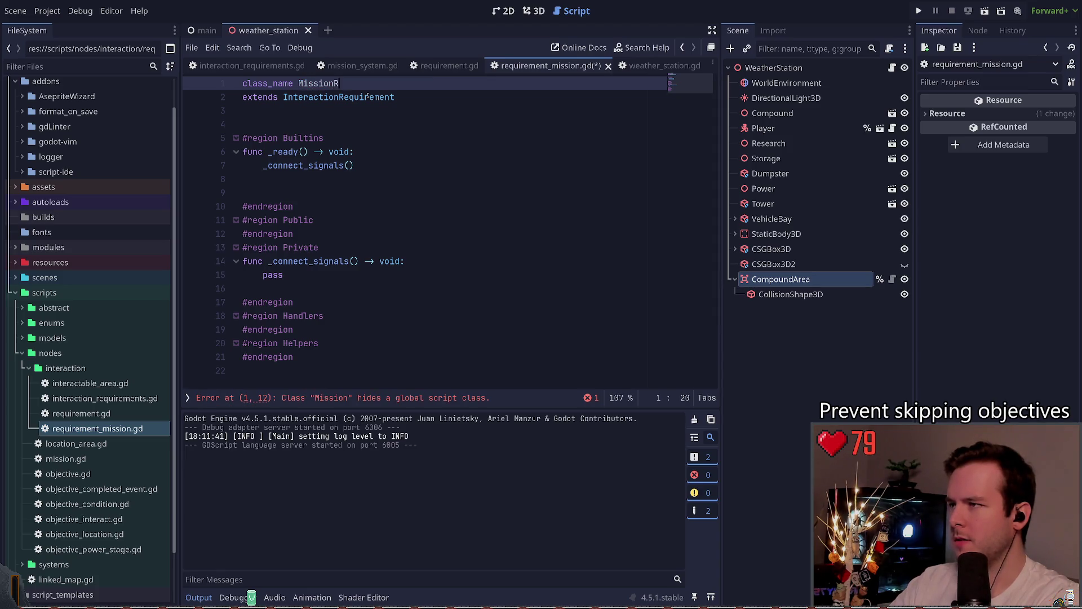
text(uirement)
key(ctrl+s)
- Rename the class to RequirementMission, change its base to RequirementInteraction, and save
key(Home)
key(w)
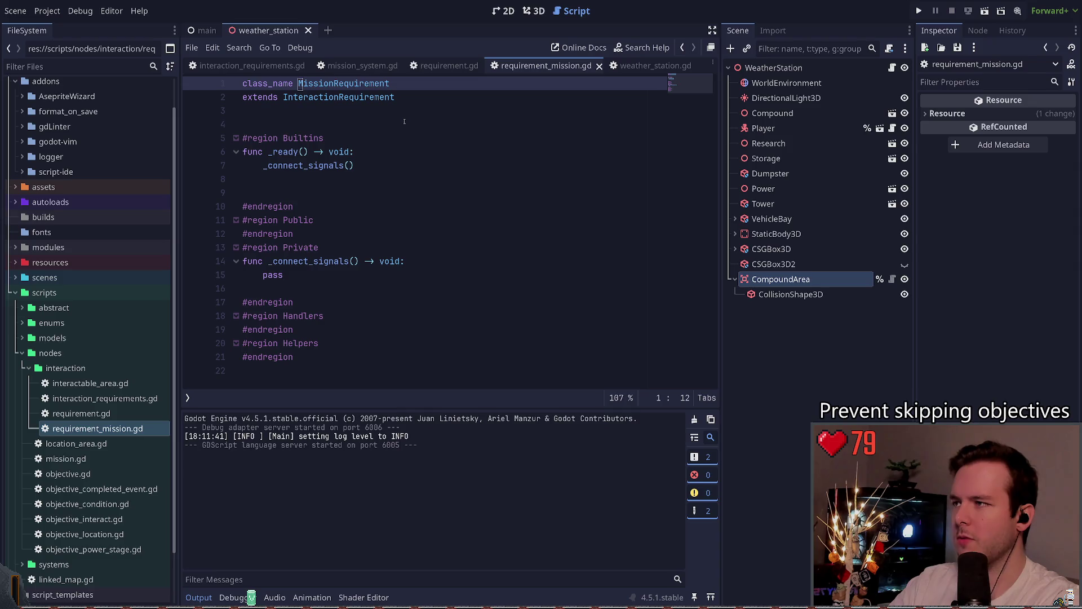
text(cwRequirementMIssi)
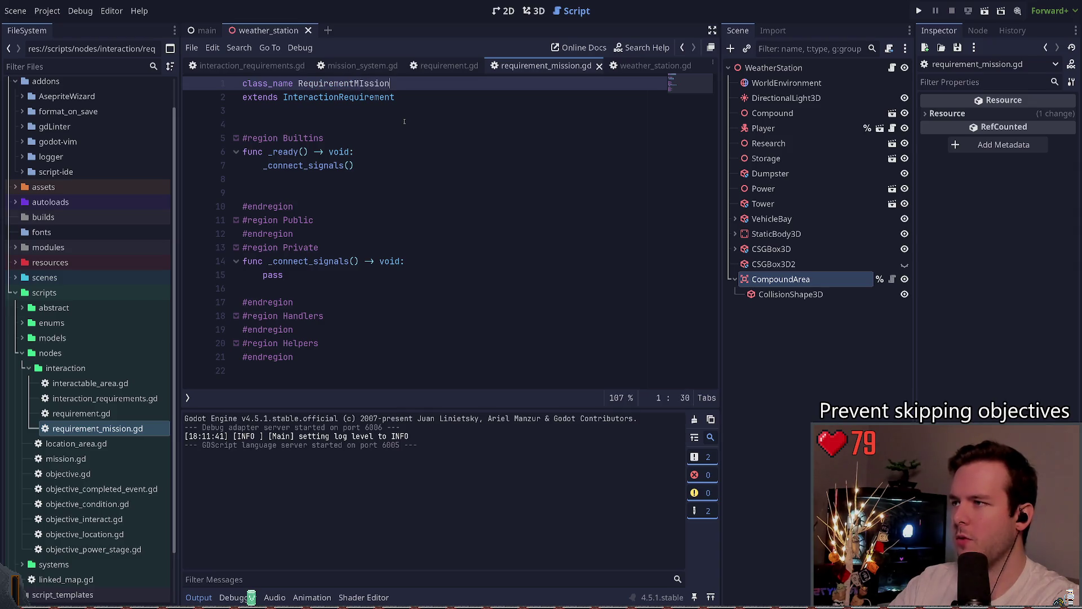
key(BackSpace)
key(BackSpace)
key(BackSpace)
text(ission)
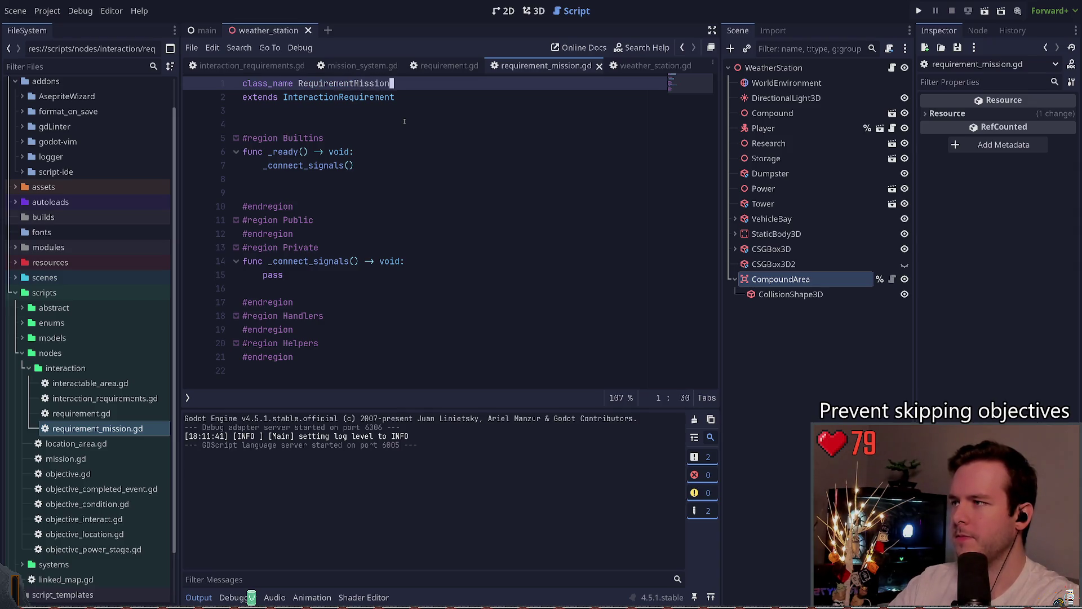
key(Escape)
key(Return)
text(wcwRequirement)
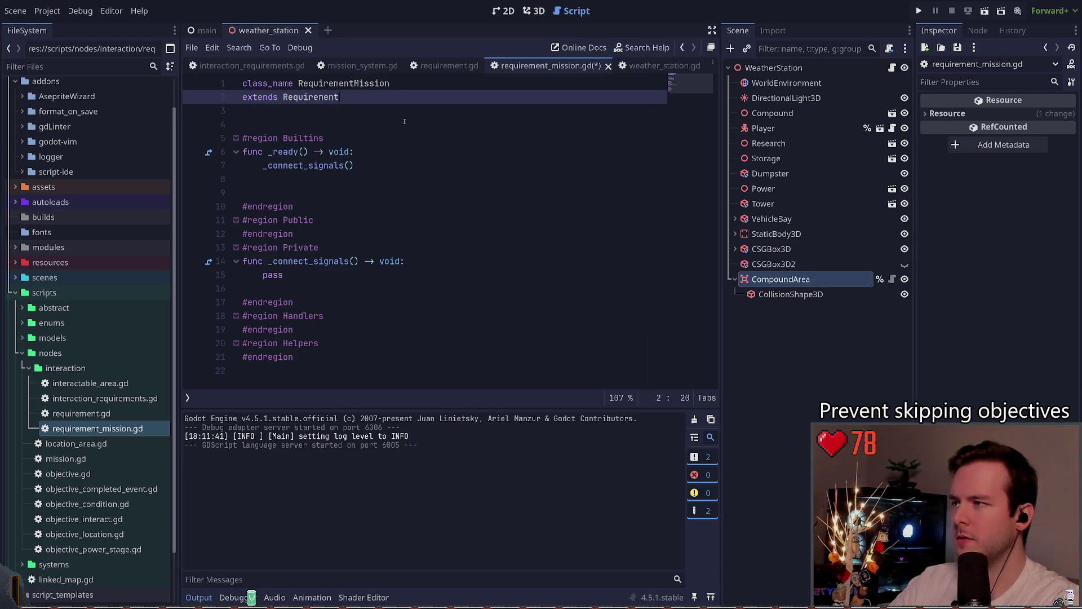
text(Inter)
text(ion)
key(Escape)
key(ctrl+s)
key(ctrl+shift+Tab)
key(ctrl+shift+Tab)
key(ctrl+shift+Tab)
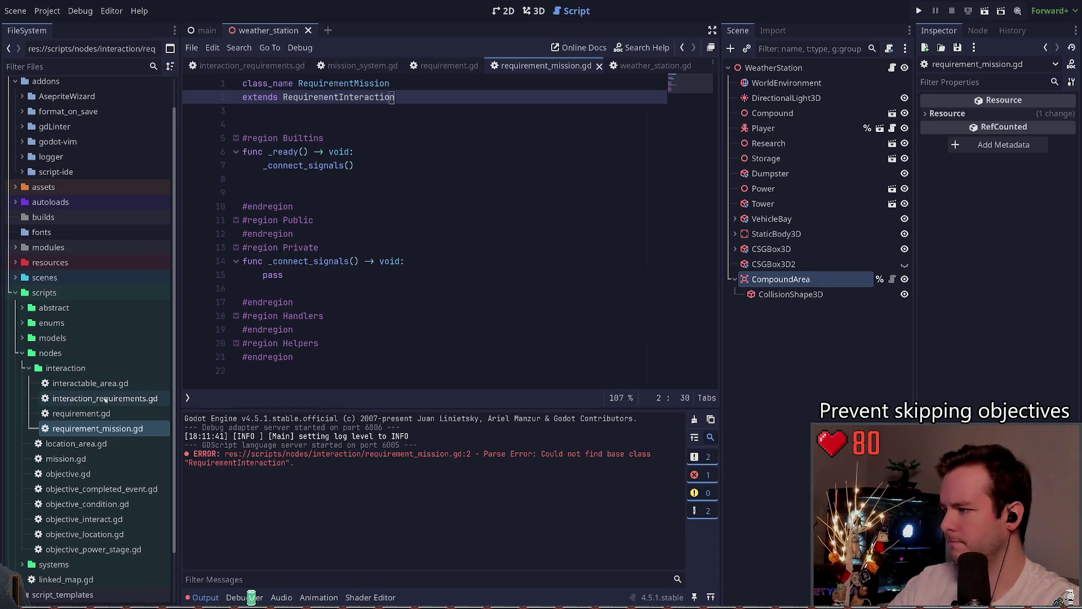
- Change requirement.gd's class_name to RequirementInteraction and save
click(335, 95)
key(k)
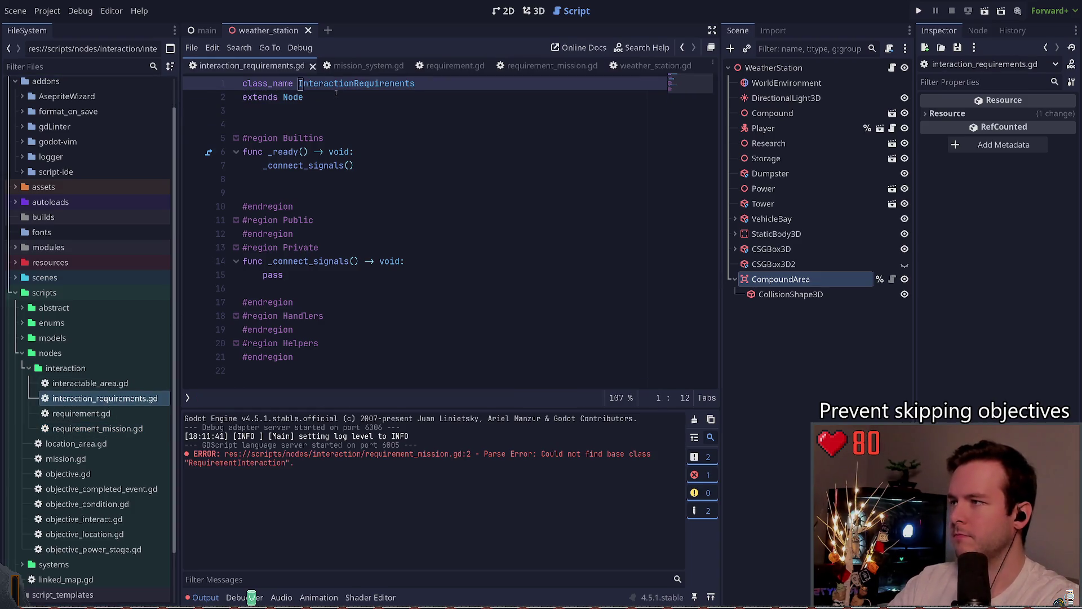
key(f)
key(shift+r)
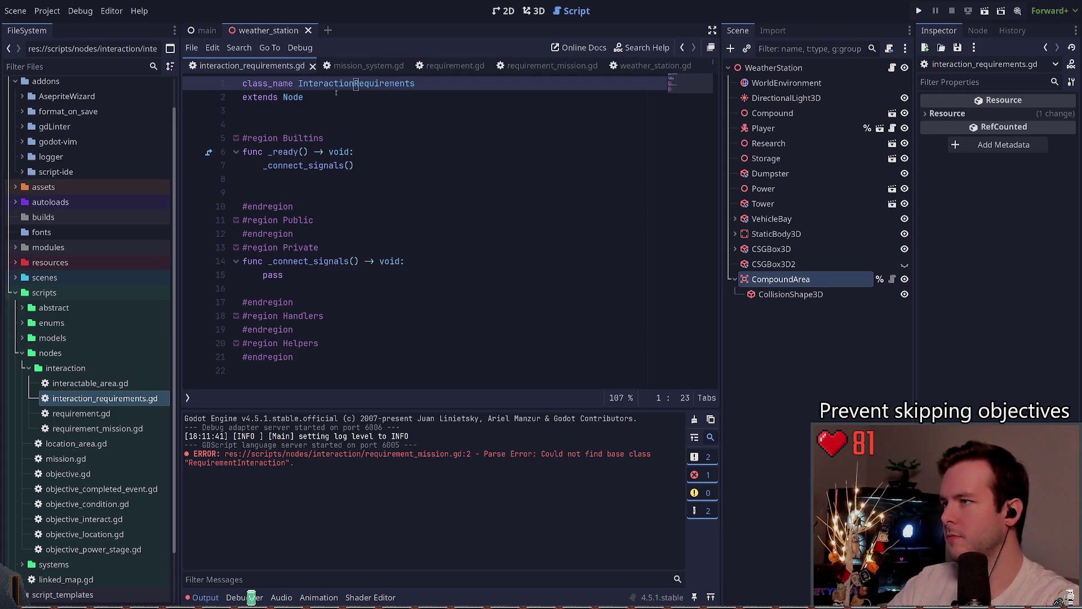
click(110, 416)
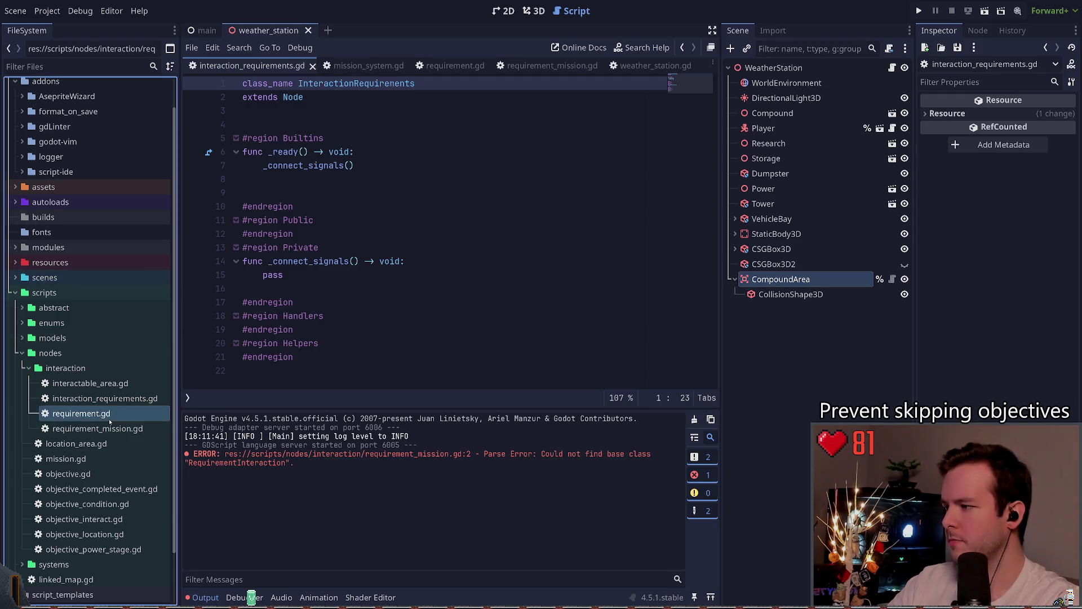
double_click(110, 421)
key(b)
key(shift+a)
text(nteraciton)
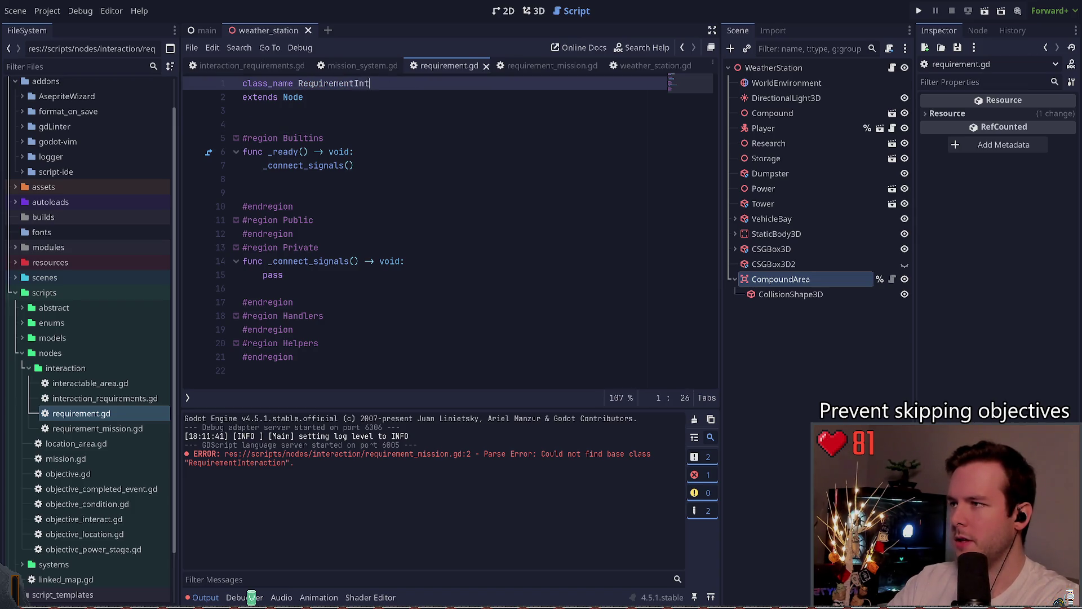
key(BackSpace)
key(BackSpace)
key(BackSpace)
text(tion)
key(ctrl+s)
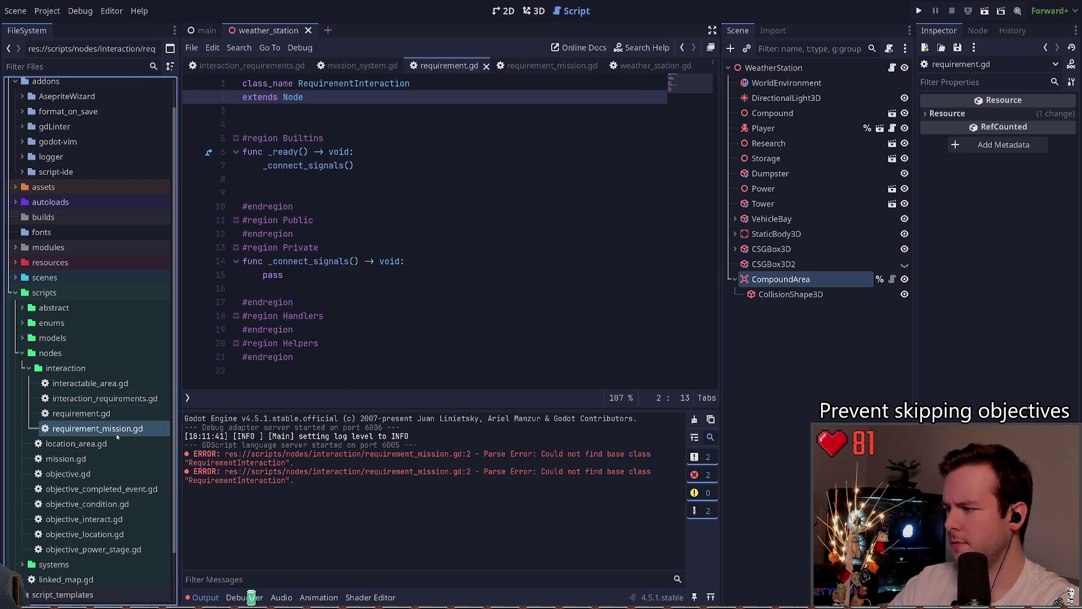
- Open interaction_requirements.gd, requirement_mission.gd and requirement.gd in turn to compare them
double_click(102, 398)
double_click(101, 429)
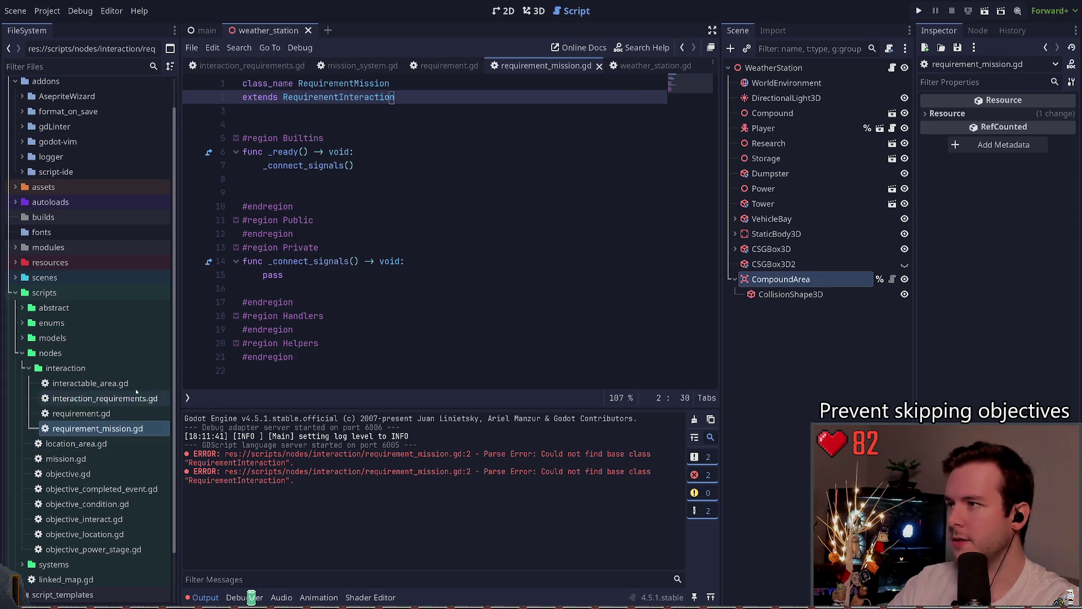
click(348, 122)
double_click(108, 414)
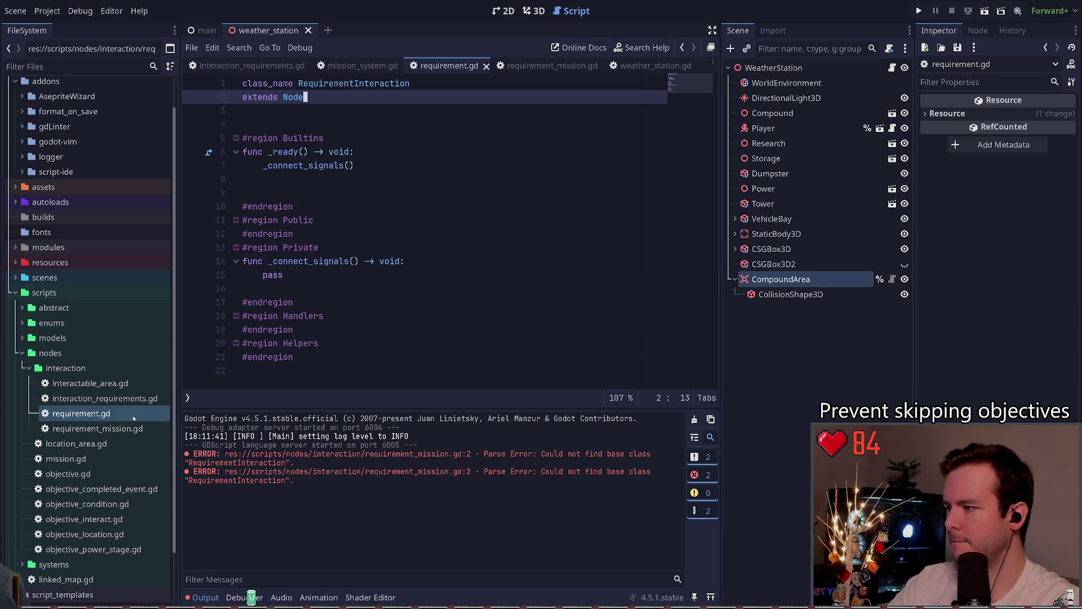
click(412, 180)
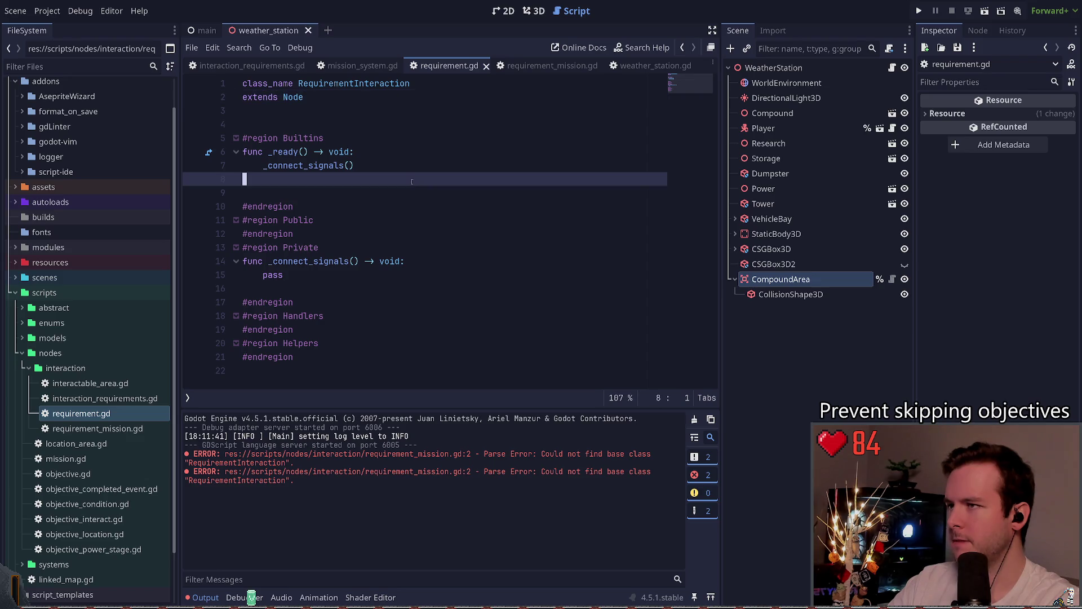
- Compare requirement.gd with requirement_mission.gd, then add a blank line below requirement_mission.gd's extends line
double_click(98, 428)
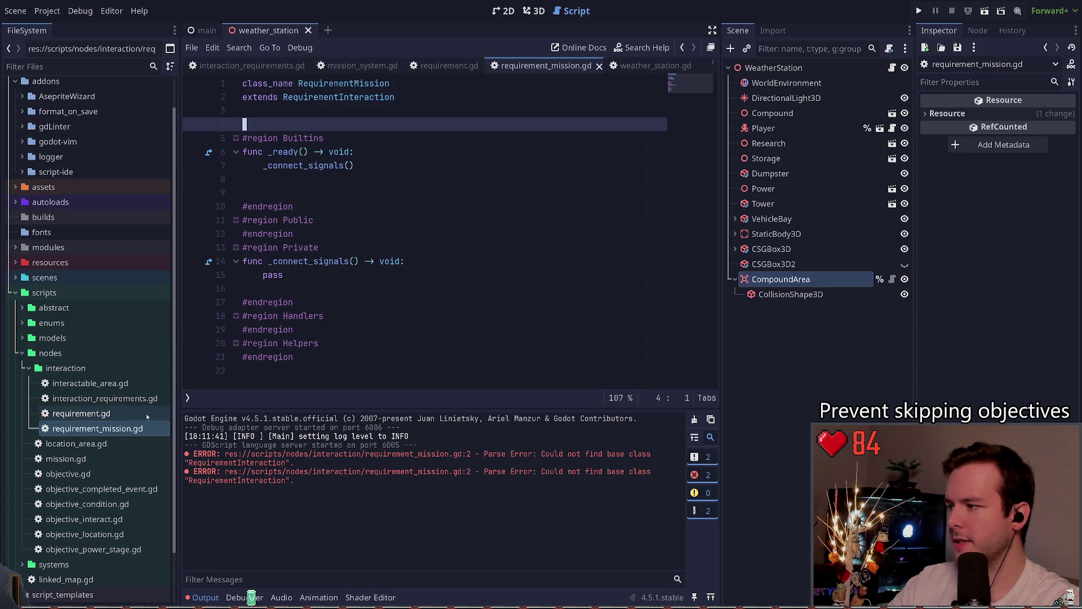
double_click(81, 413)
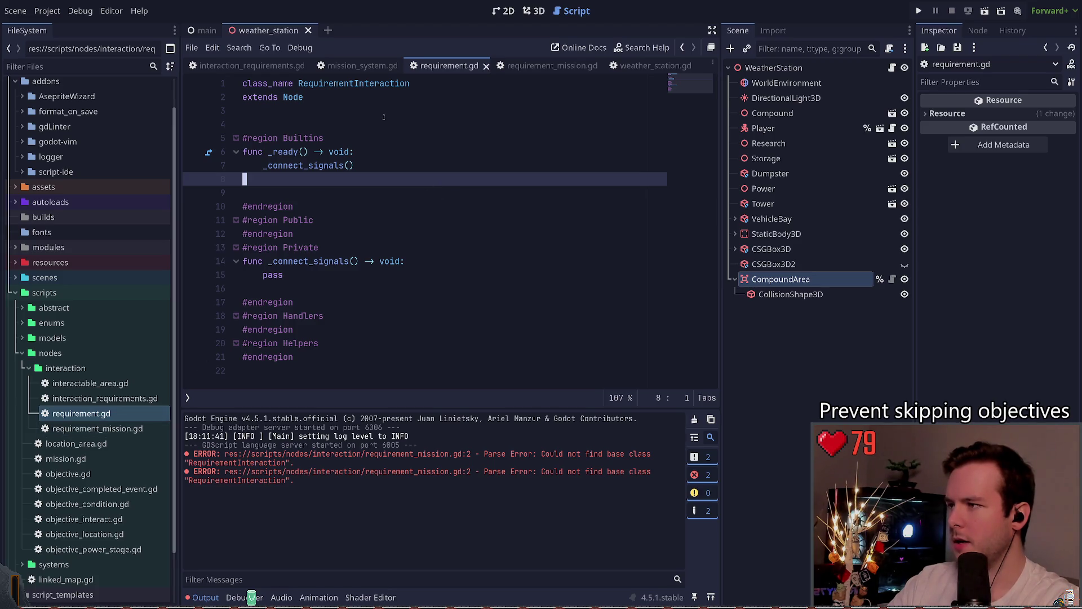
click(393, 98)
click(394, 119)
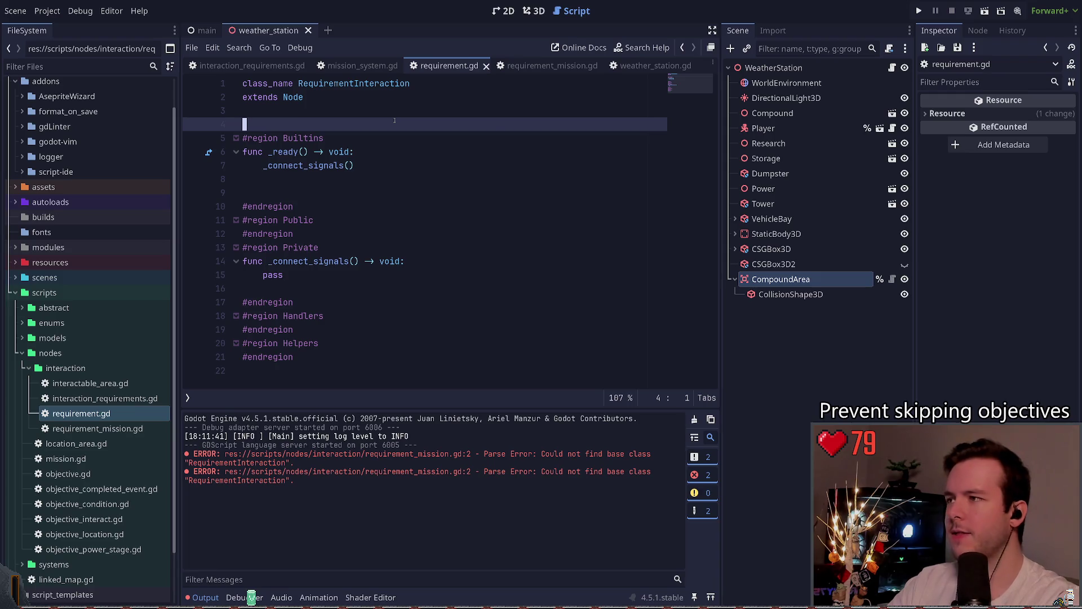
click(479, 165)
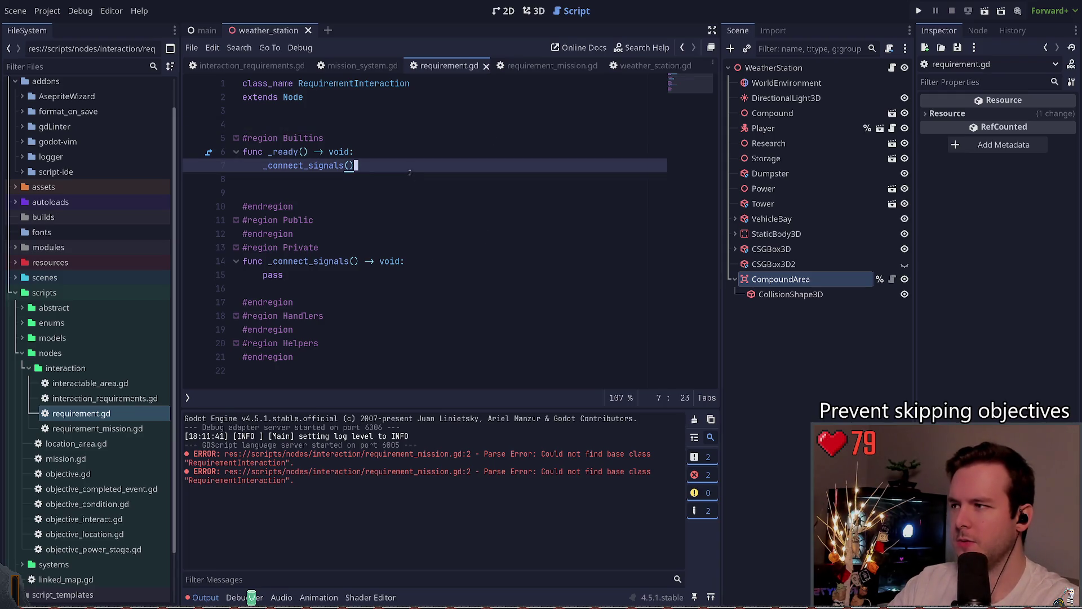
key(Down)
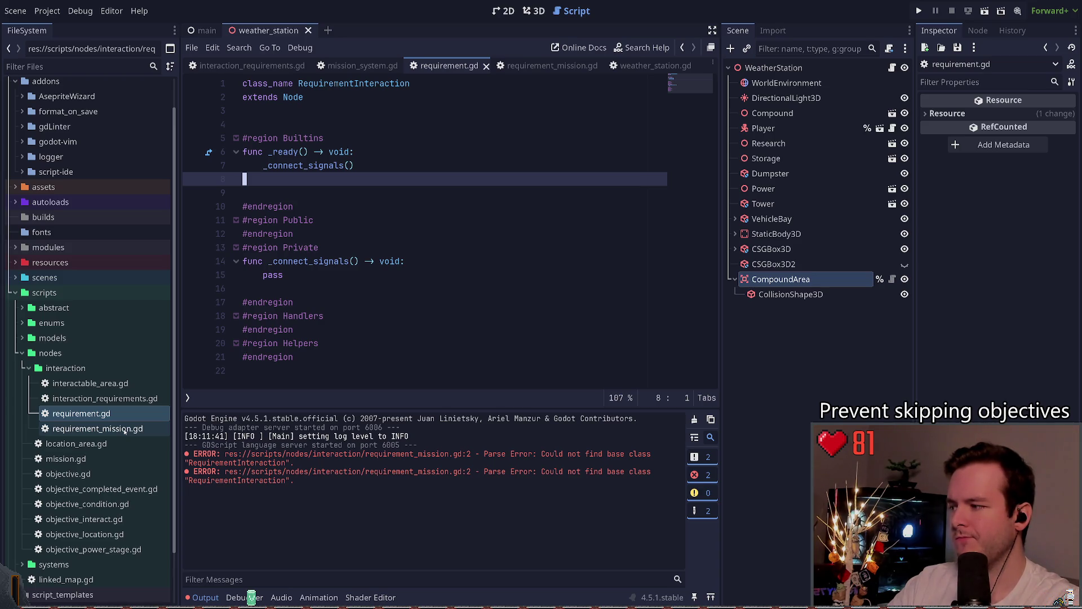
double_click(125, 430)
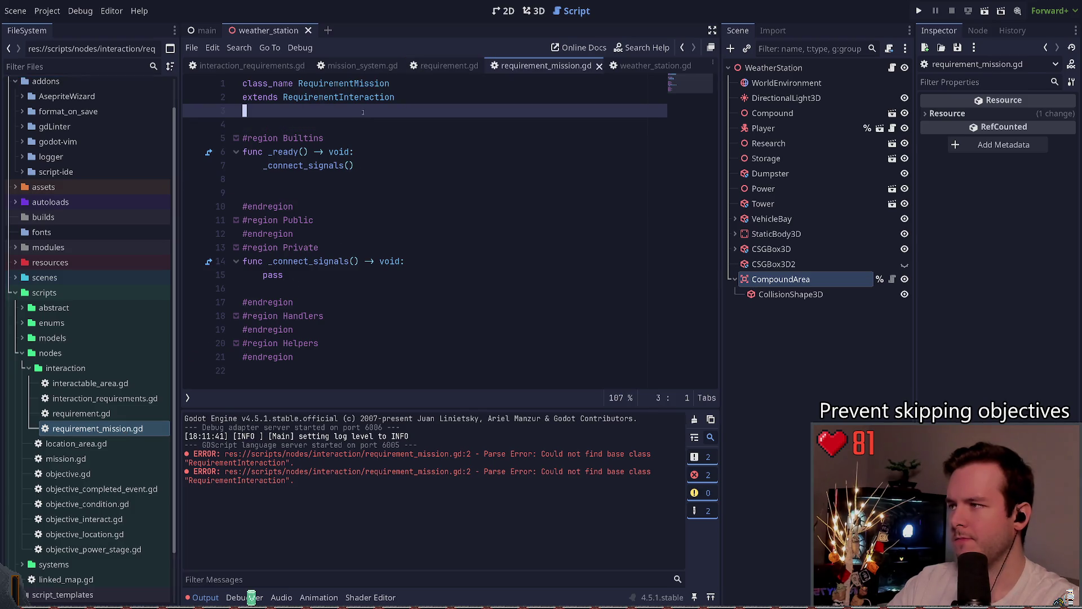
key(Return)
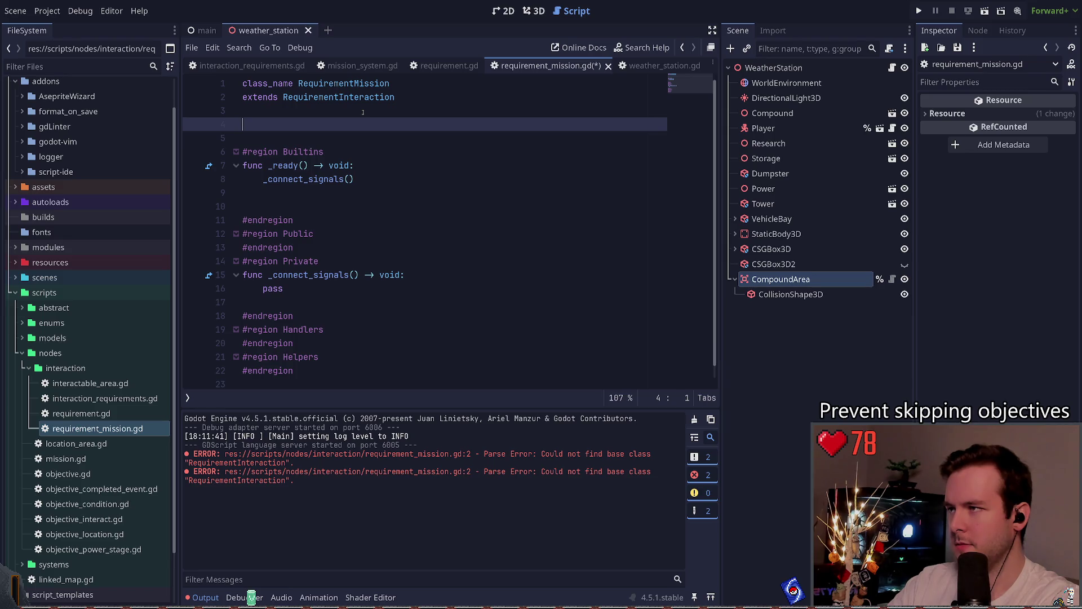
text(@export var)
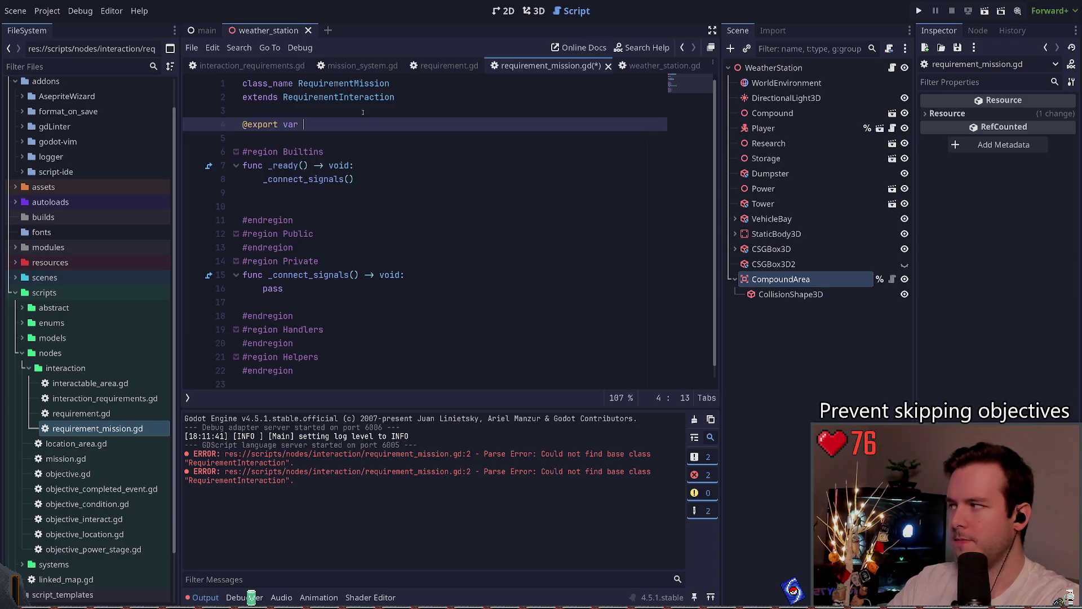
key(BackSpace)
key(BackSpace)
text(equirements: )
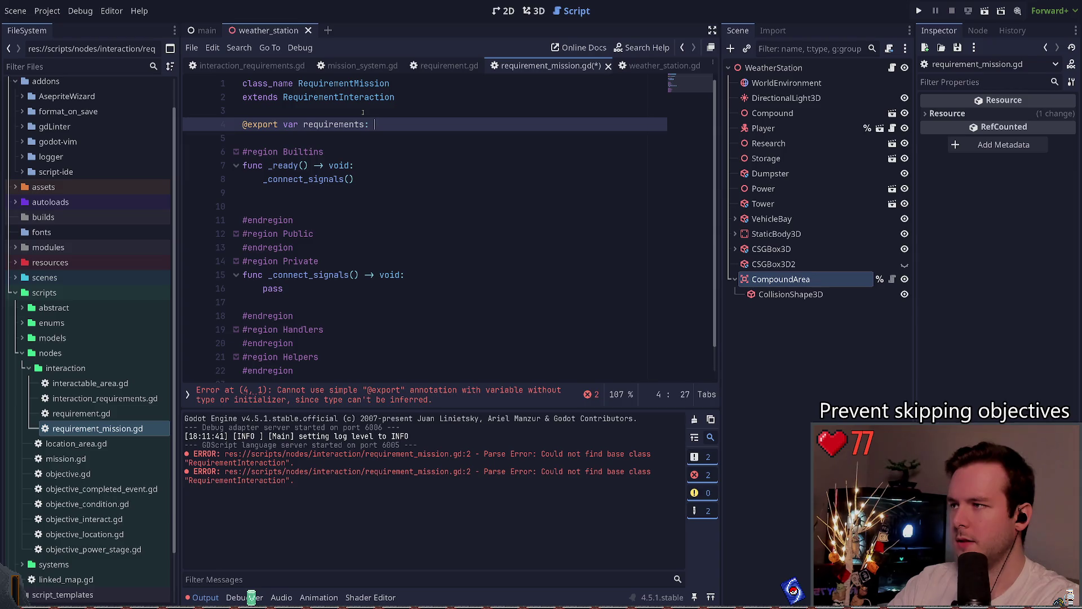
text(Array[Mission)
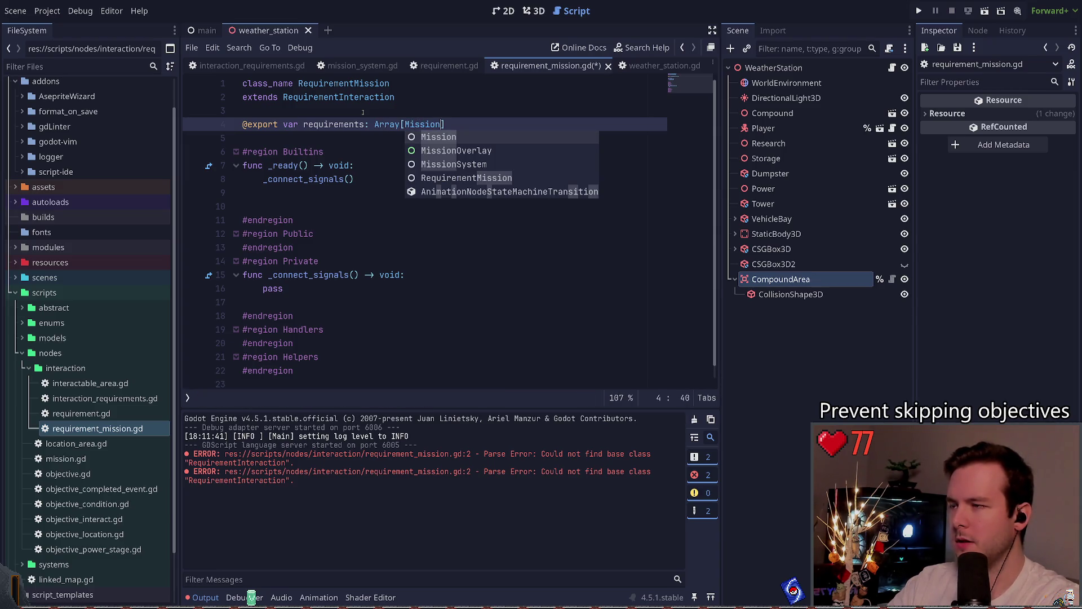
key(BackSpace)
key(BackSpace)
key(BackSpace)
text(ID.Missions)
key(ctrl+s)
text(])
key(BackSpace)
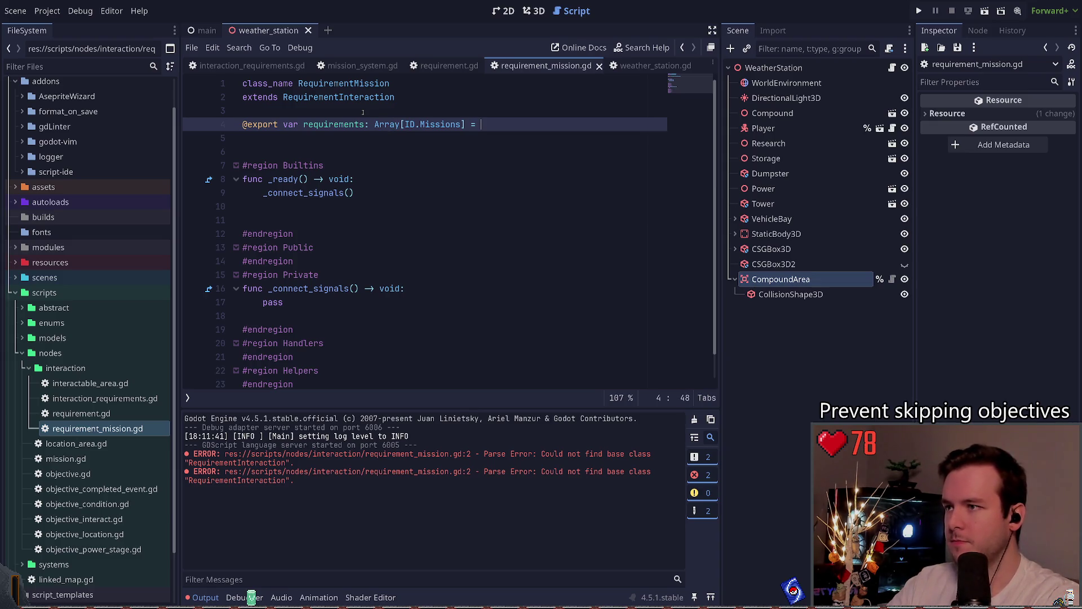
key(BackSpace)
key(BackSpace)
key(BackSpace)
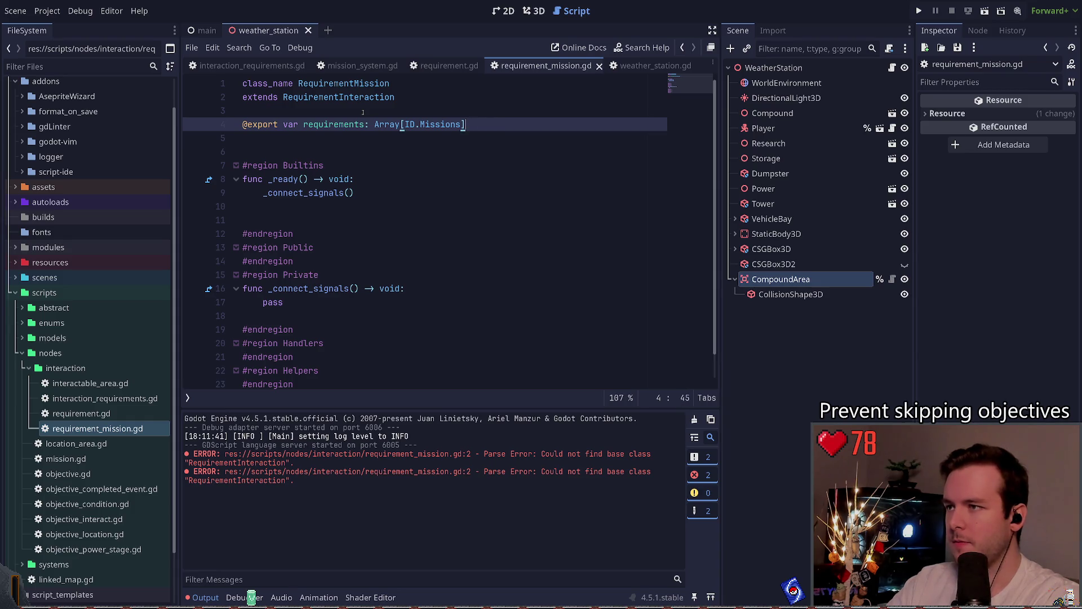
click(409, 194)
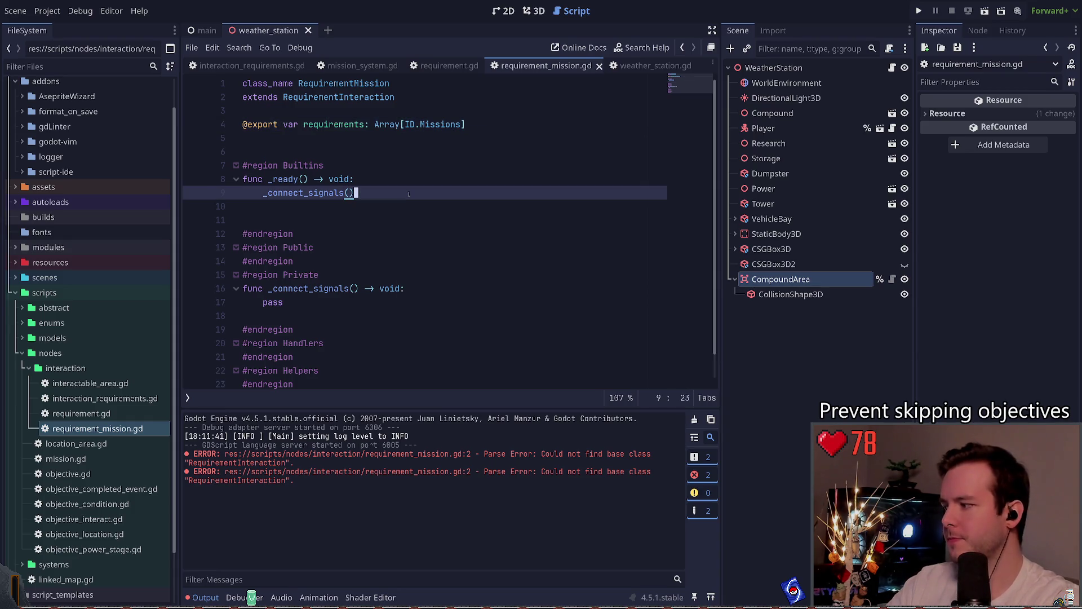
- In _ready, add a Log.warn call guarded by 'if requirements.is_empty():'
key(Return)
text(Log.war)
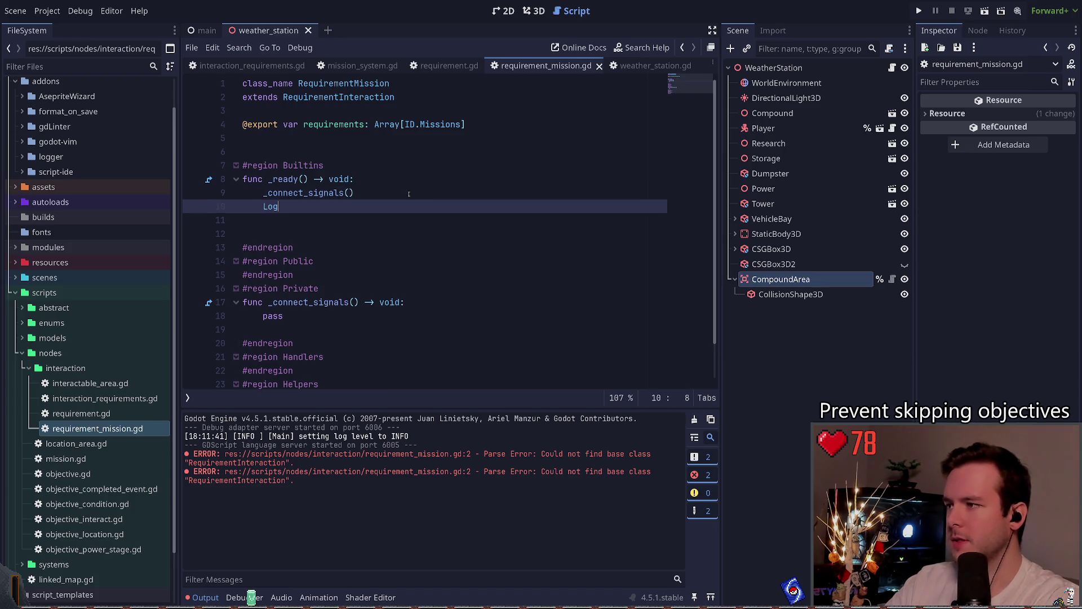
key(Return)
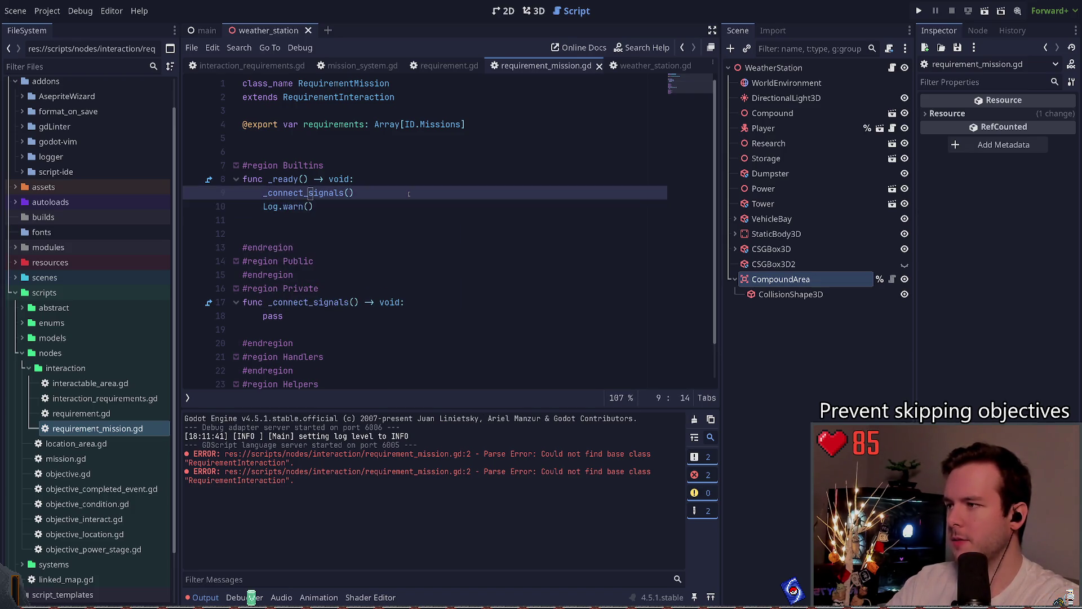
key(ctrl+shift+Return)
text(if requirements.i)
key(Return)
text(.is_empty():)
key(Return)
text(:)
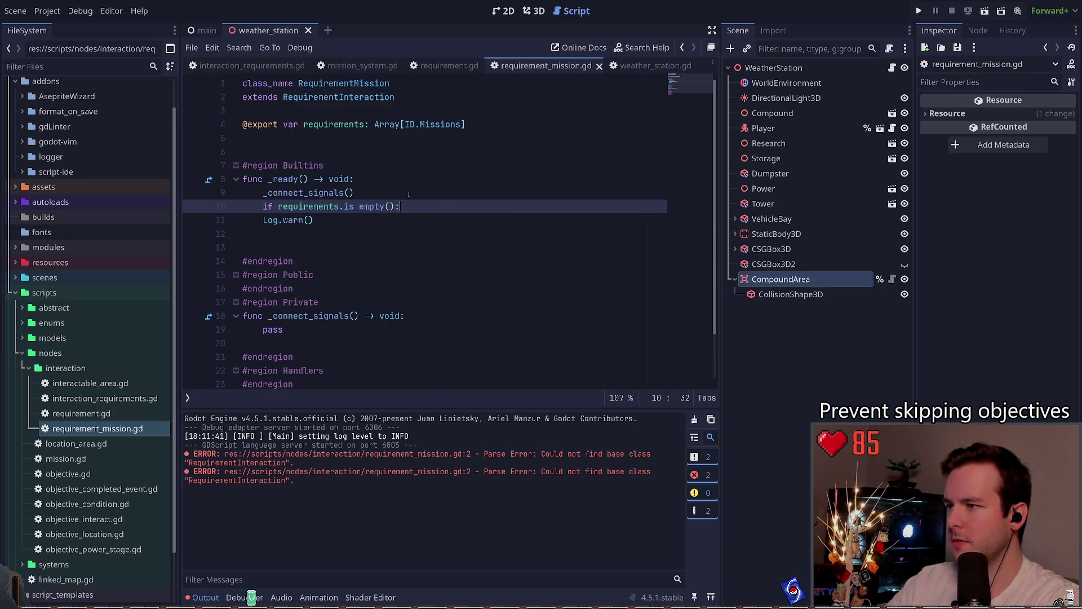
- Indent the warning under the check with message "No requirements set." and save
key(Down)
key(Home)
key(Tab)
key(End)
key(Left)
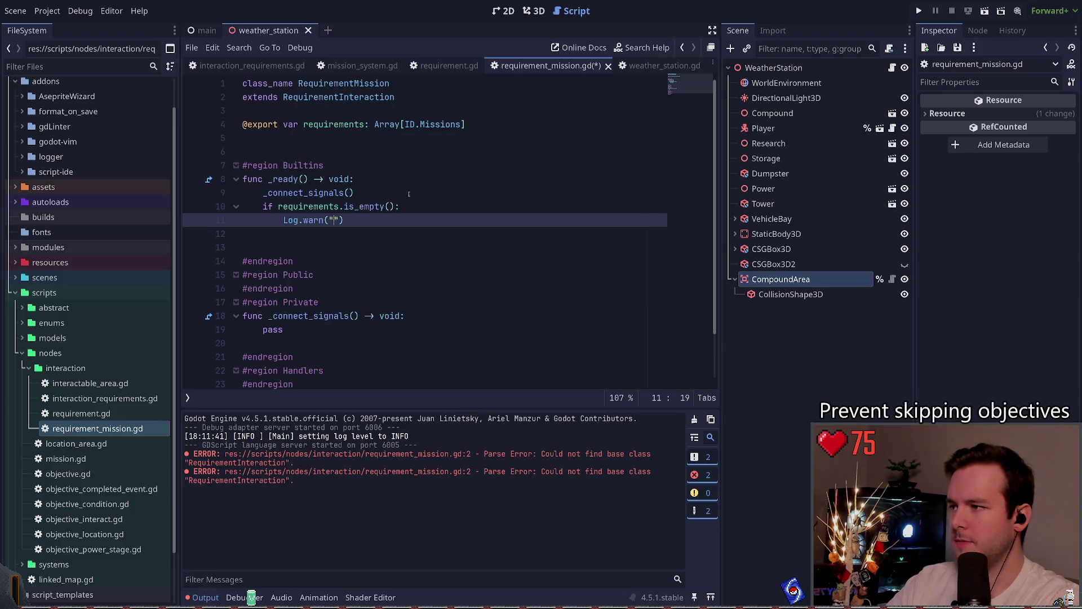
text(No requirements fou)
key(BackSpace)
key(BackSpace)
key(BackSpace)
text(set.)
key(ctrl+s)
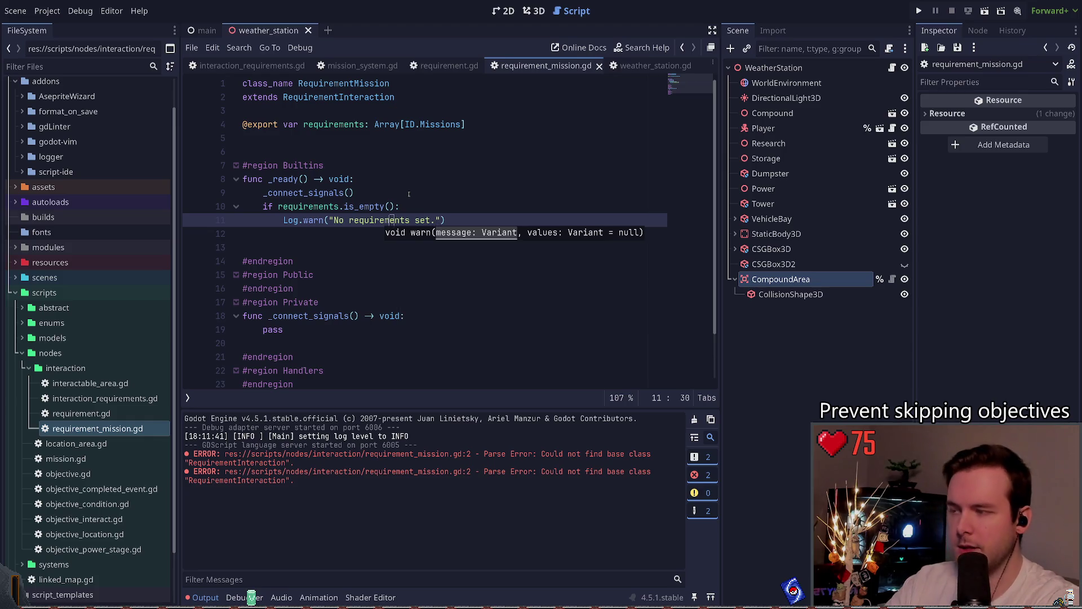
key(Escape)
key(ctrl+s)
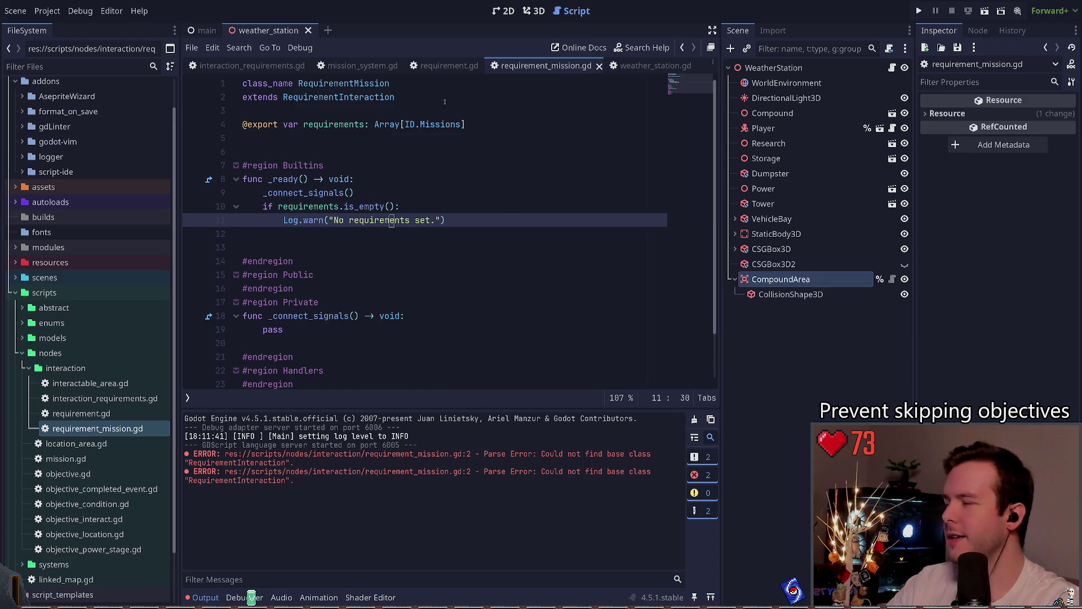
click(450, 65)
click(449, 182)
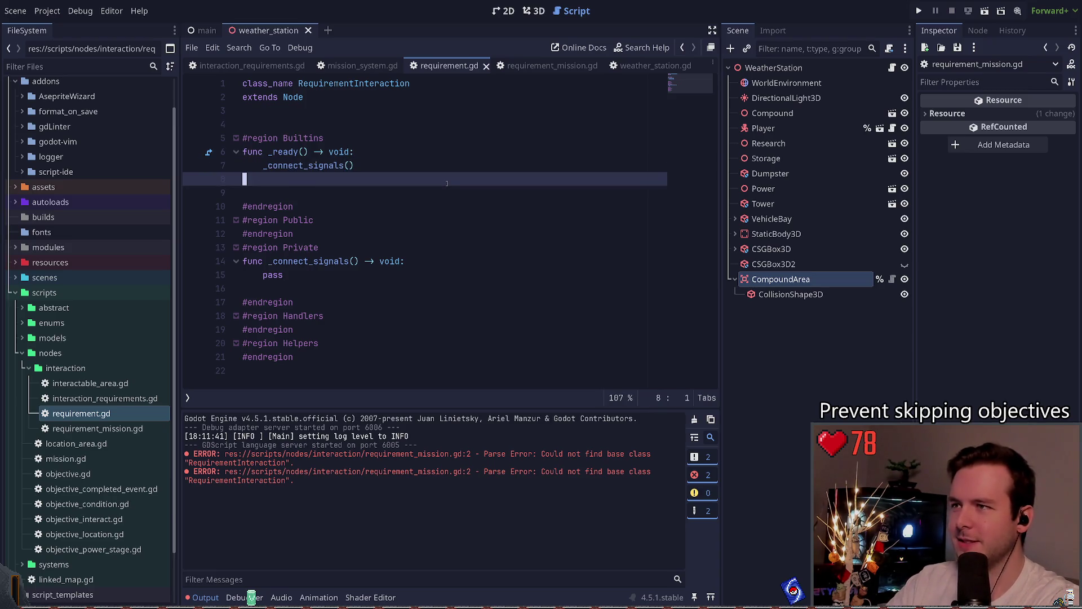
- Review and save requirement_mission.gd, then return to requirement.gd at line 3
key(alt+Left)
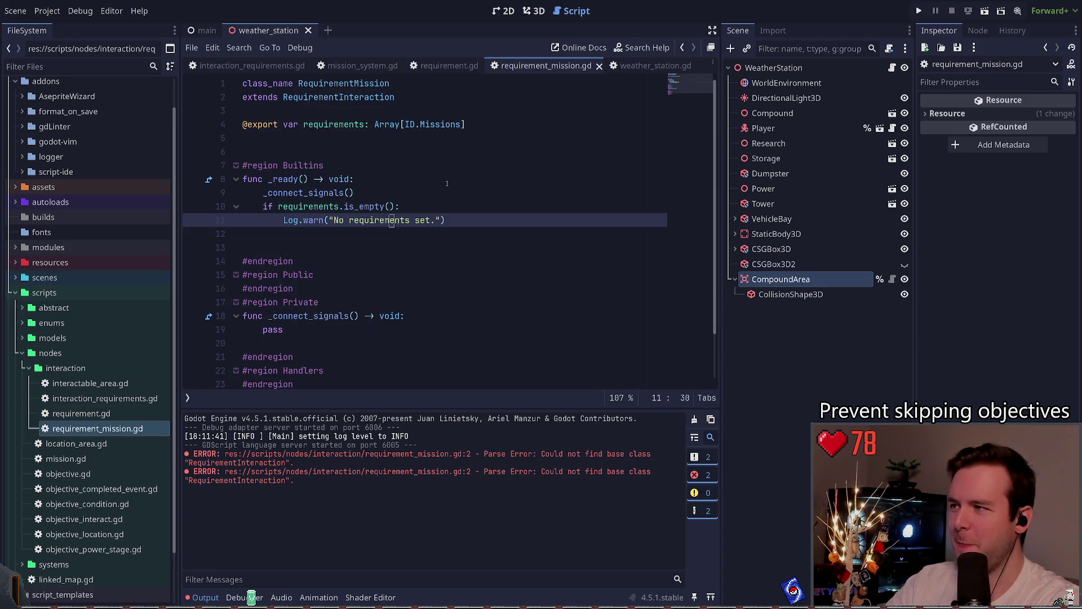
key(alt+Right)
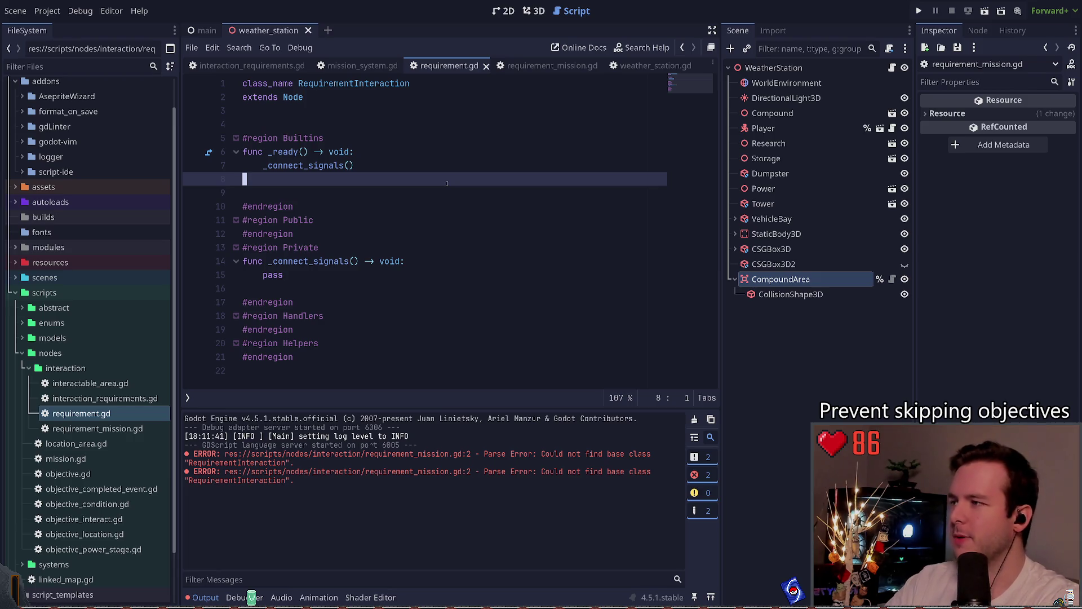
key(ctrl+period)
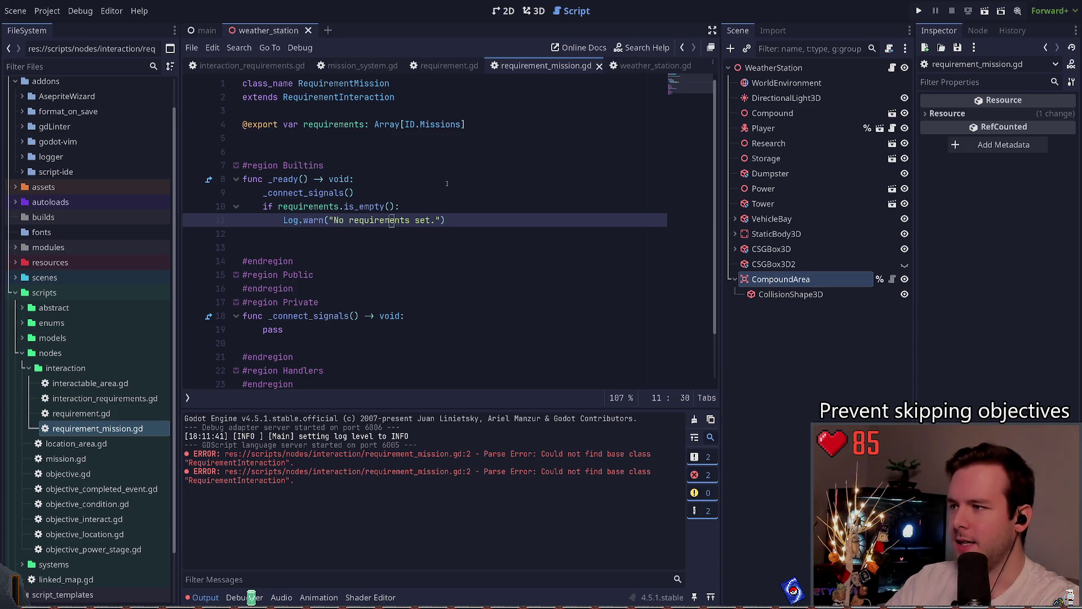
key(ctrl+s)
key(ctrl+shift+comma)
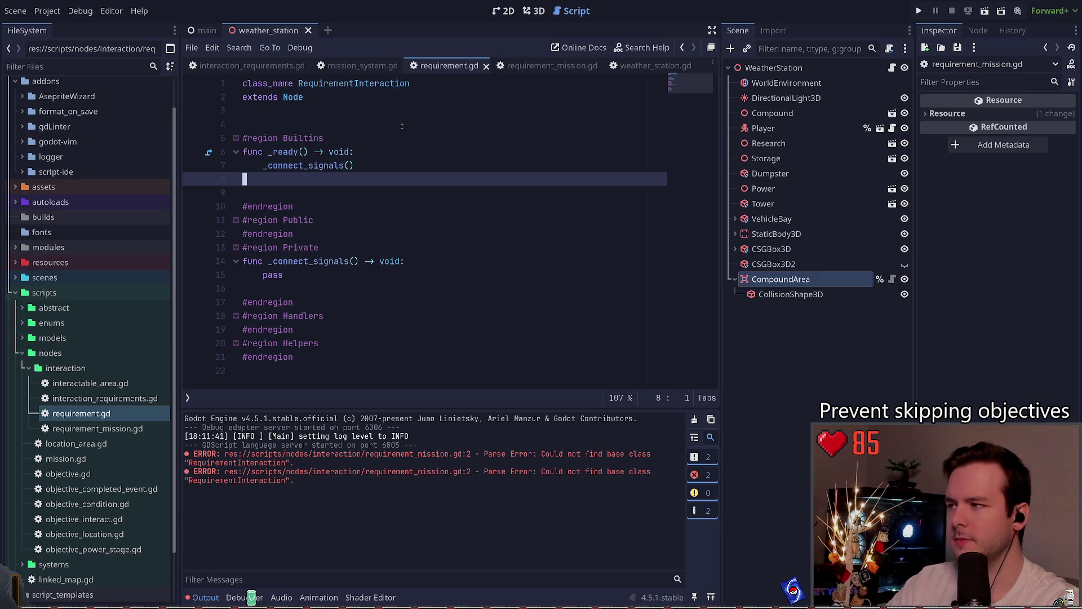
click(110, 413)
click(346, 110)
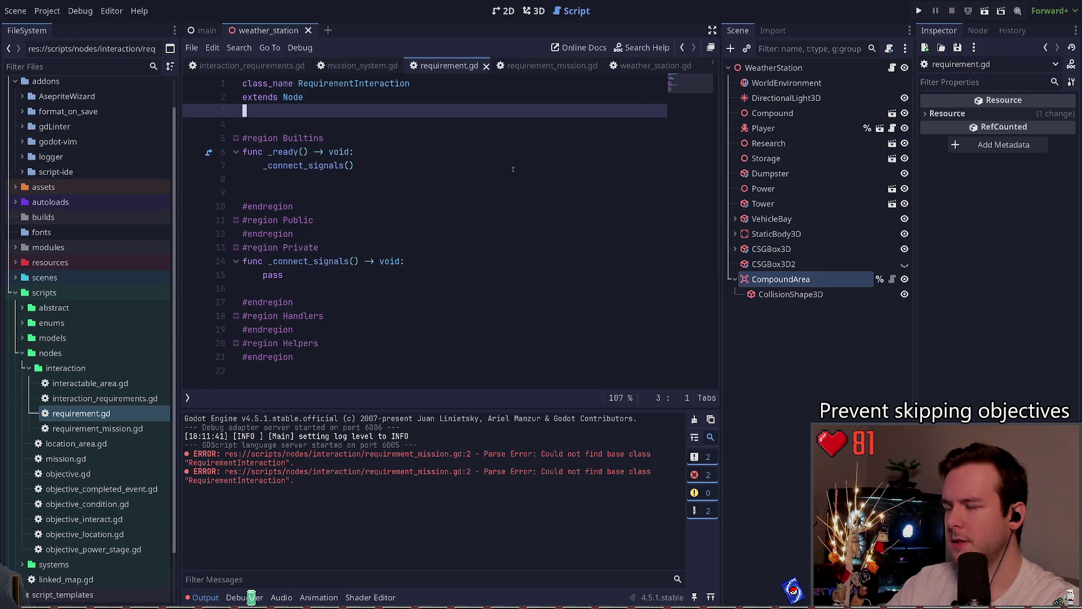
- Add 'func can_interact() -> bool:' with a bare 'return' body under #region Public
click(374, 220)
key(Return)
key(Return)
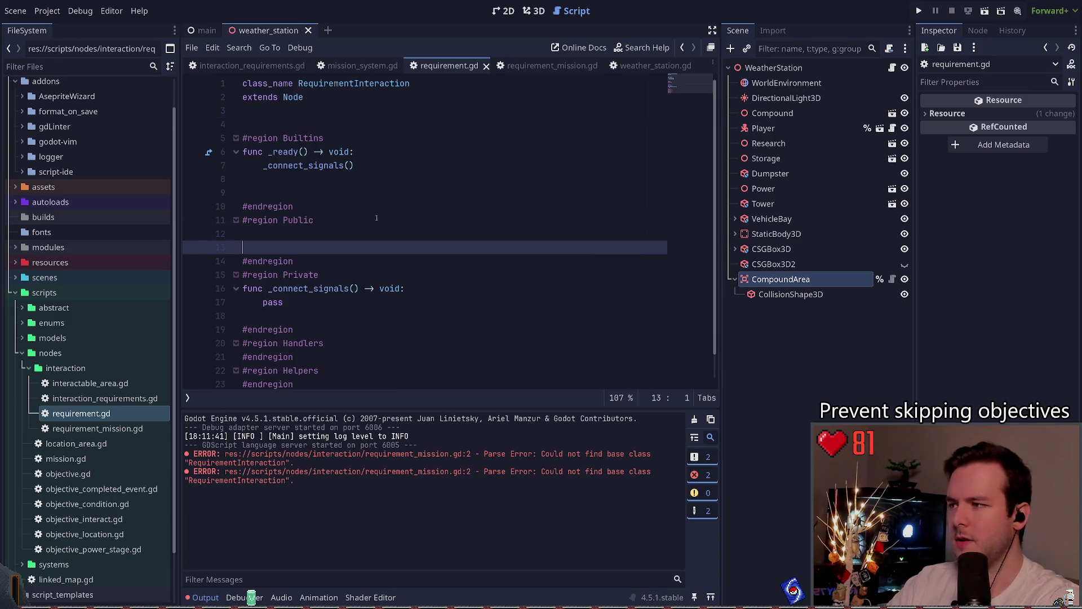
key(Up)
text(func)
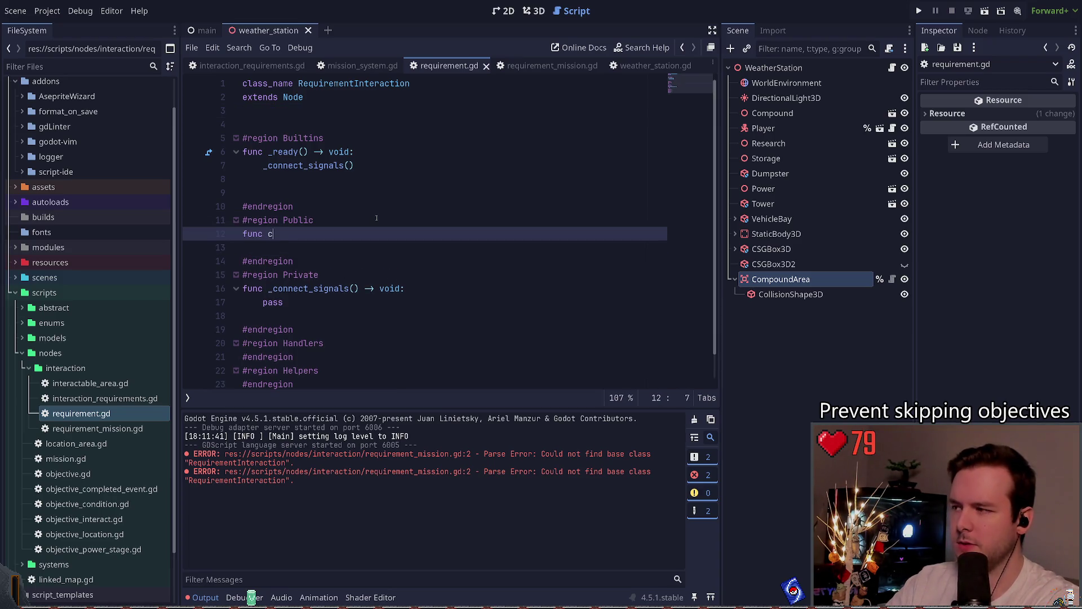
key(ctrl+space)
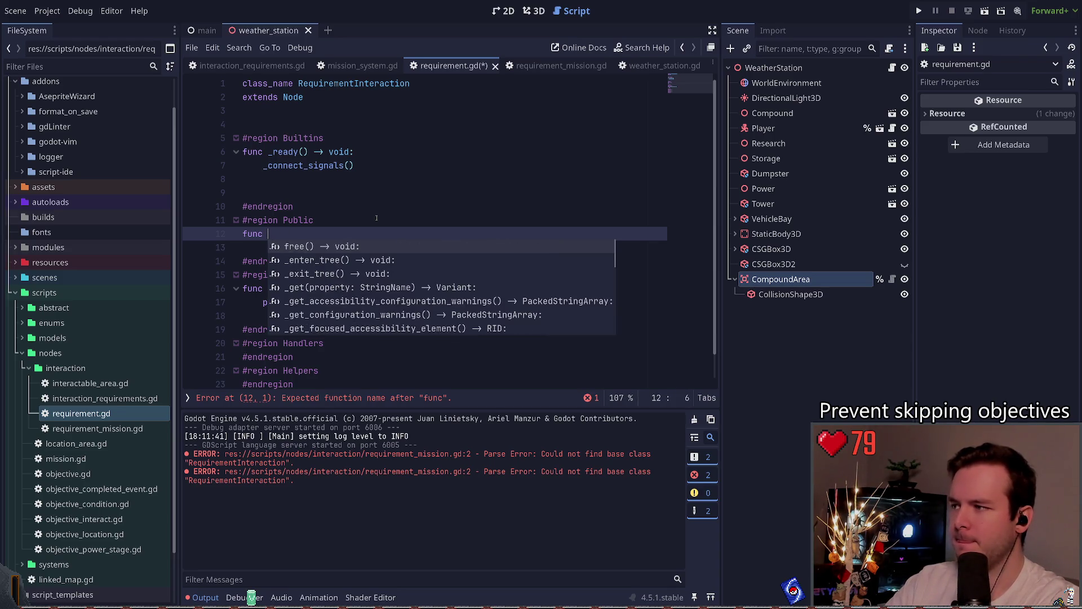
text(can_inter)
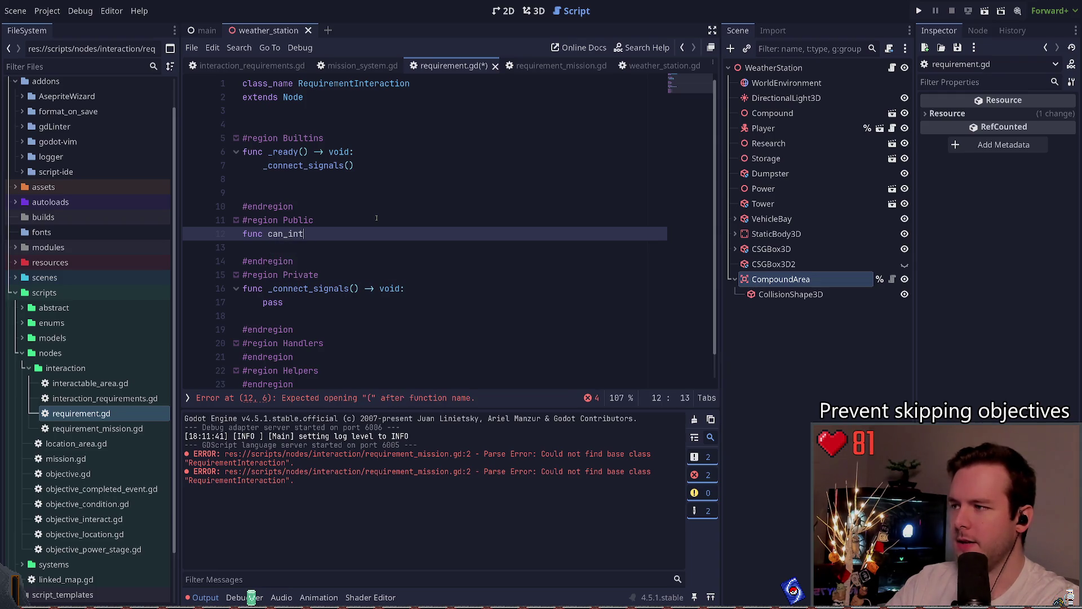
text(act() -> b)
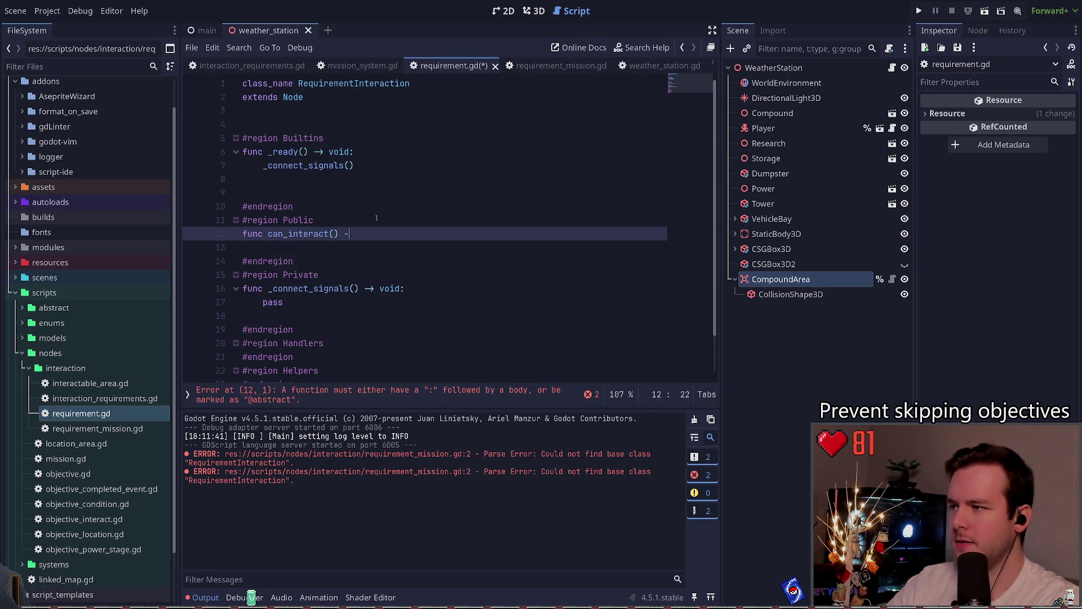
text(ool:)
key(Return)
text(return)
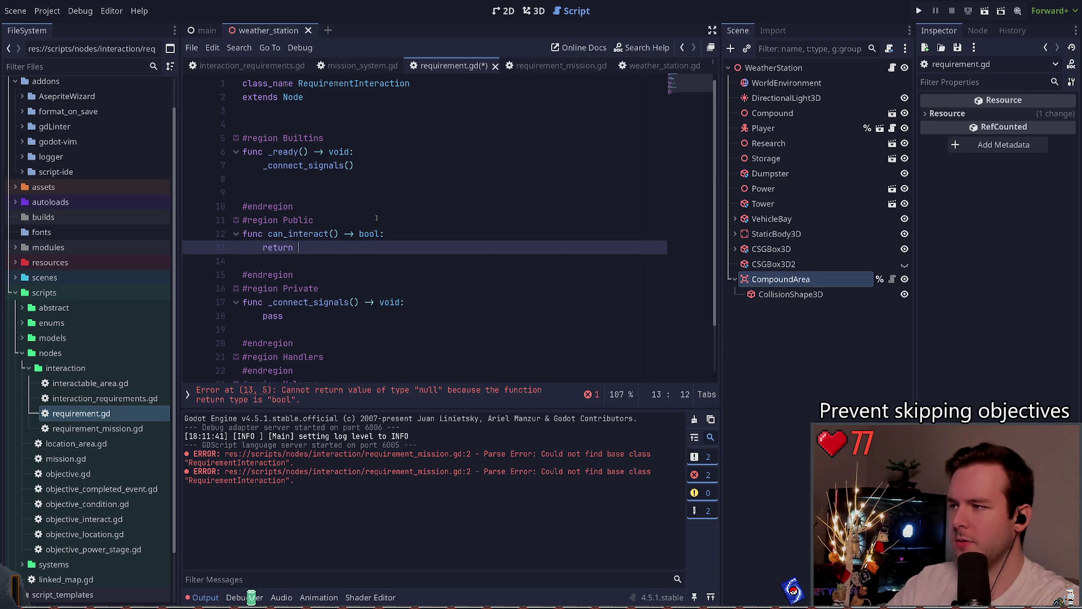
key(Up)
key(Up)
key(Up)
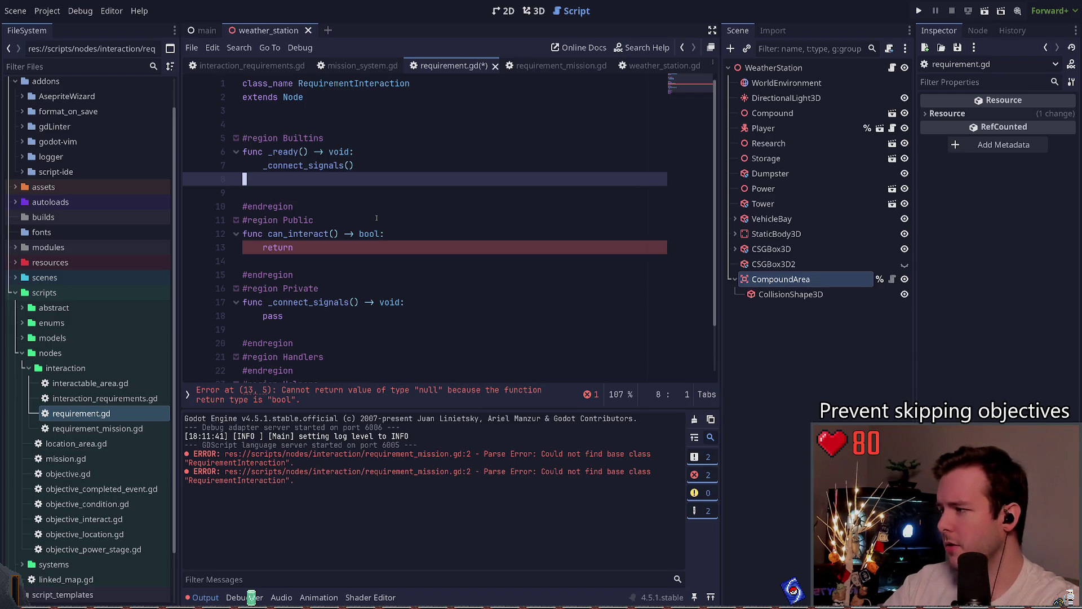
key(shift+o)
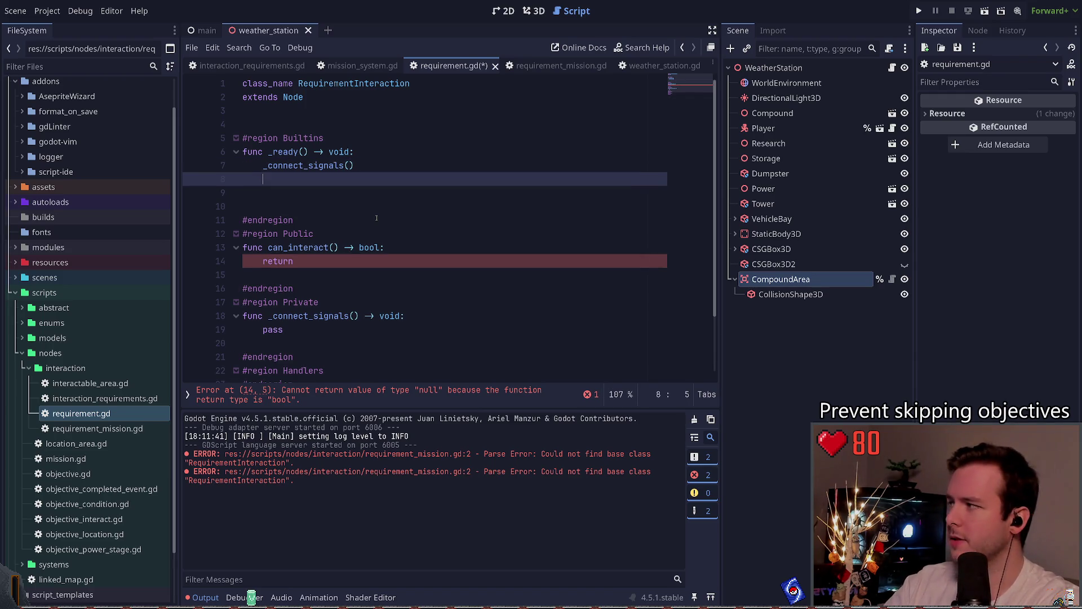
- Add a _load_requirements() call inside _ready, fixing the misspelled name
text(load_rqeuiermen)
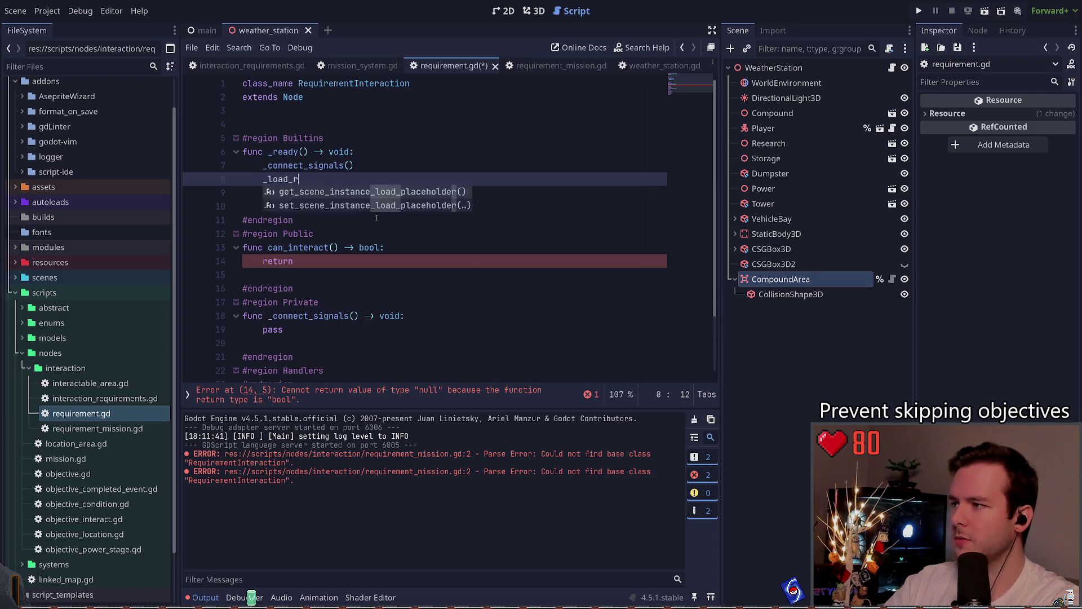
key(BackSpace)
key(BackSpace)
key(BackSpace)
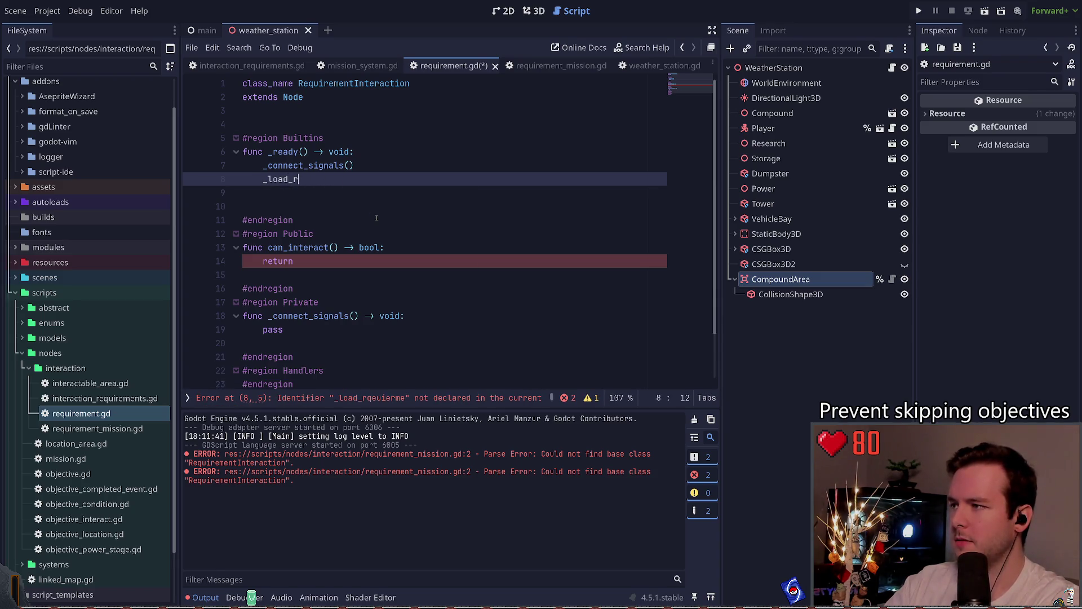
text(req)
key(BackSpace)
key(BackSpace)
key(BackSpace)
text(equirements()
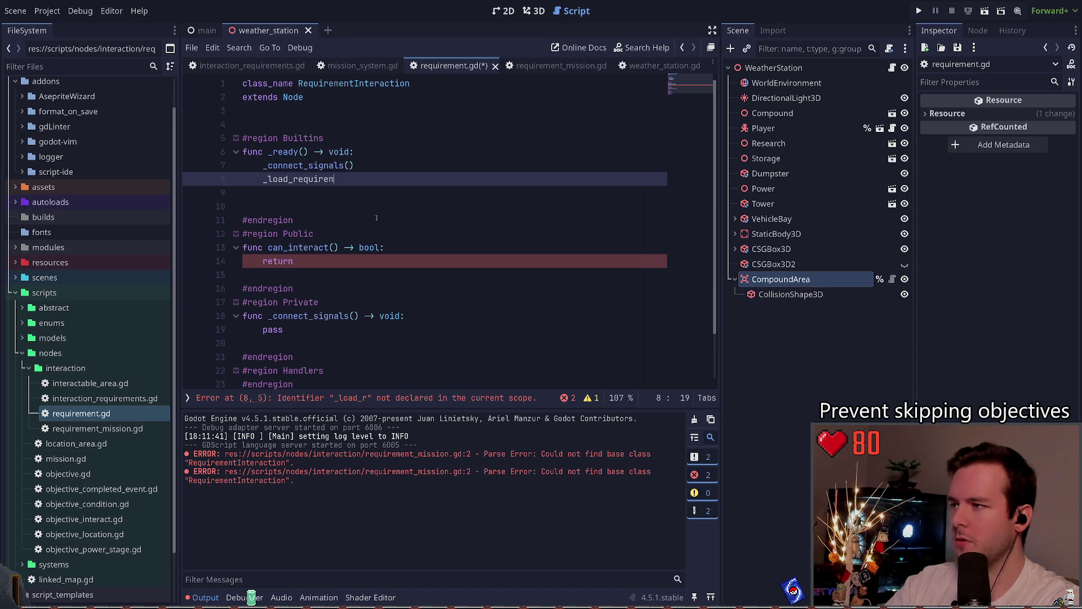
- Declare 'func _load_requiremnts() -> void:' below _connect_signals and begin its 'for child in get_d' loop
key(Escape)
key(j)
key(j)
key(j)
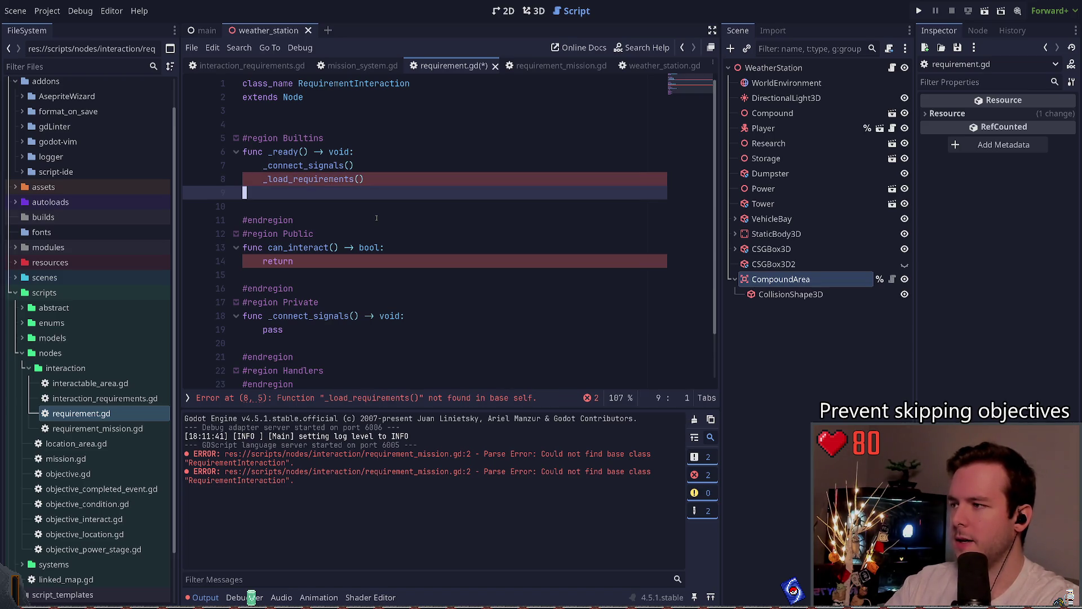
key(dollar)
key(j)
key(j)
key(o)
key(Return)
text(func _load_)
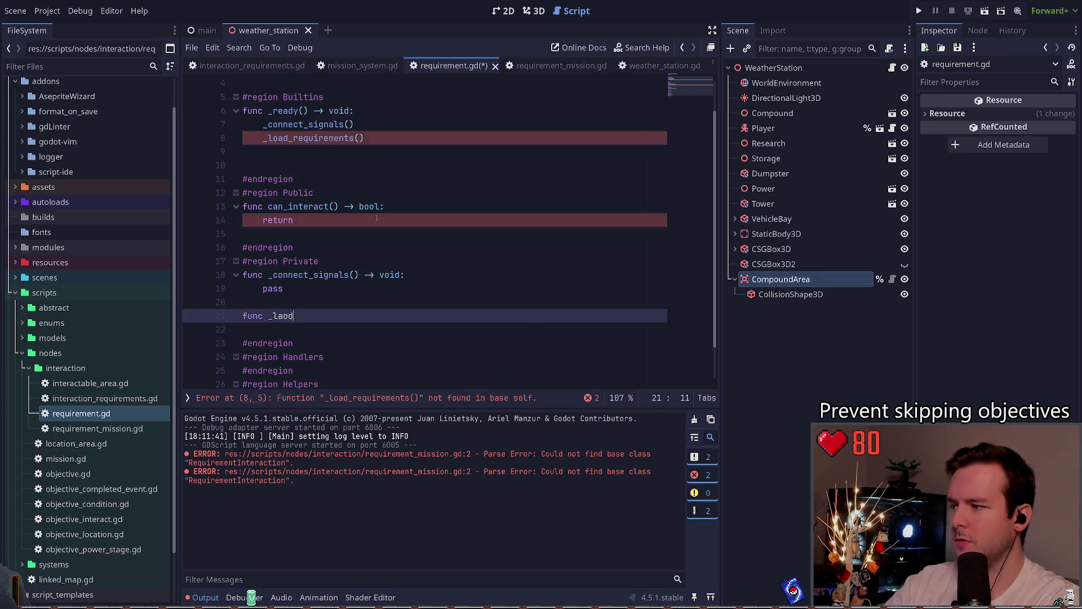
text(requiremnts()
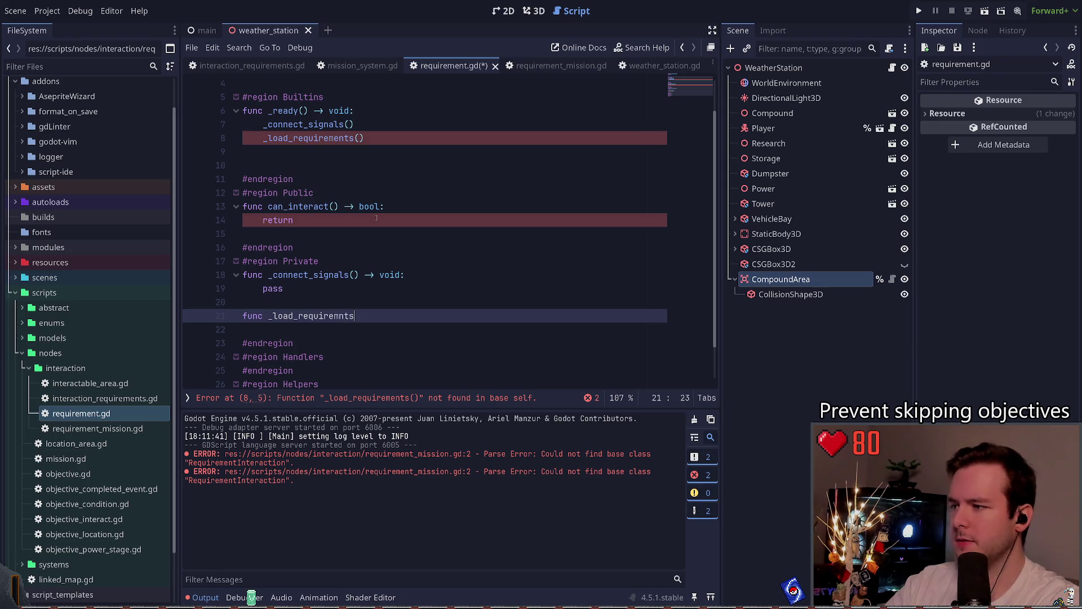
key(Escape)
key(h)
key(h)
key(h)
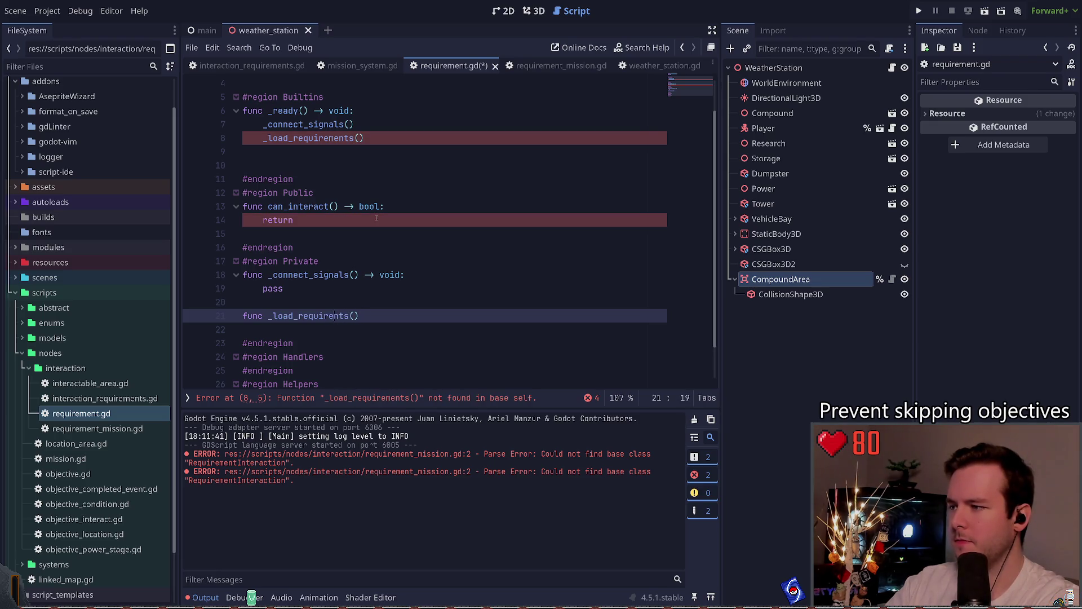
text(void:)
key(Return)
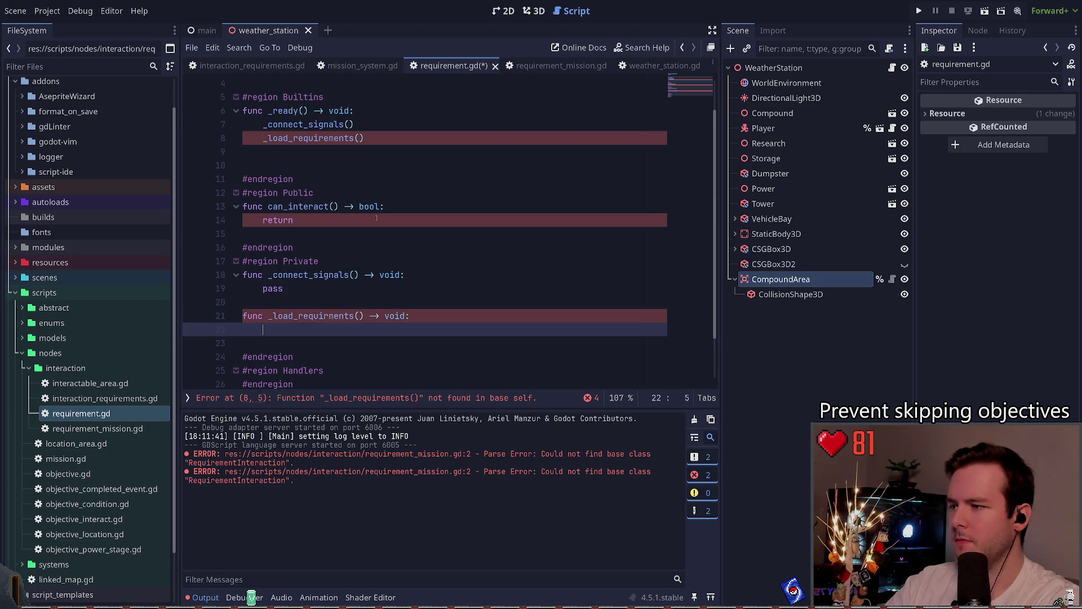
text(for child in get_d)
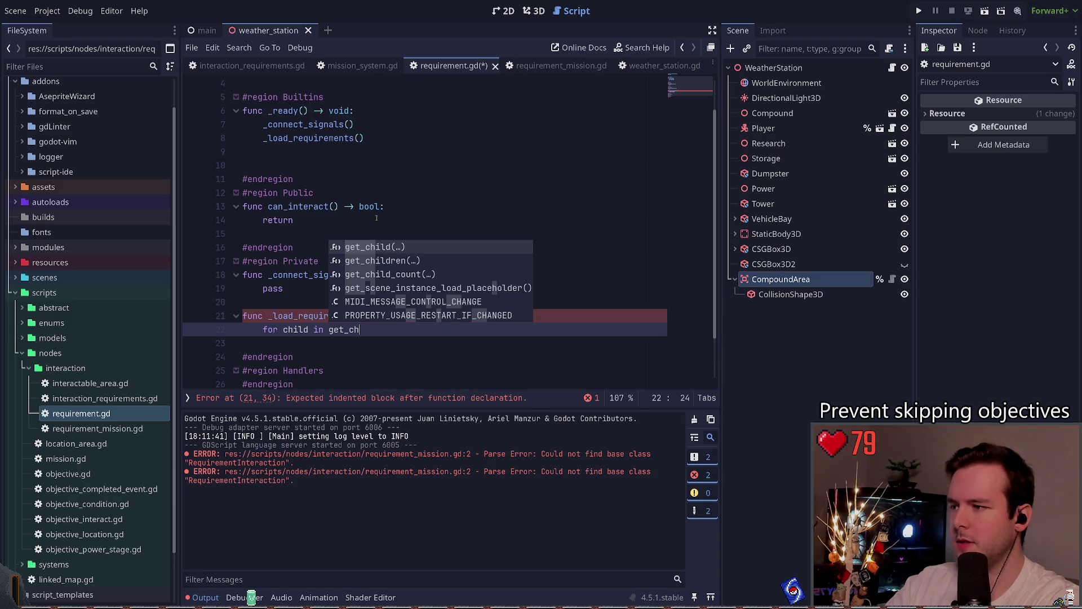
- Complete the loop header as 'for child in get_children():'
key(Return)
text():)
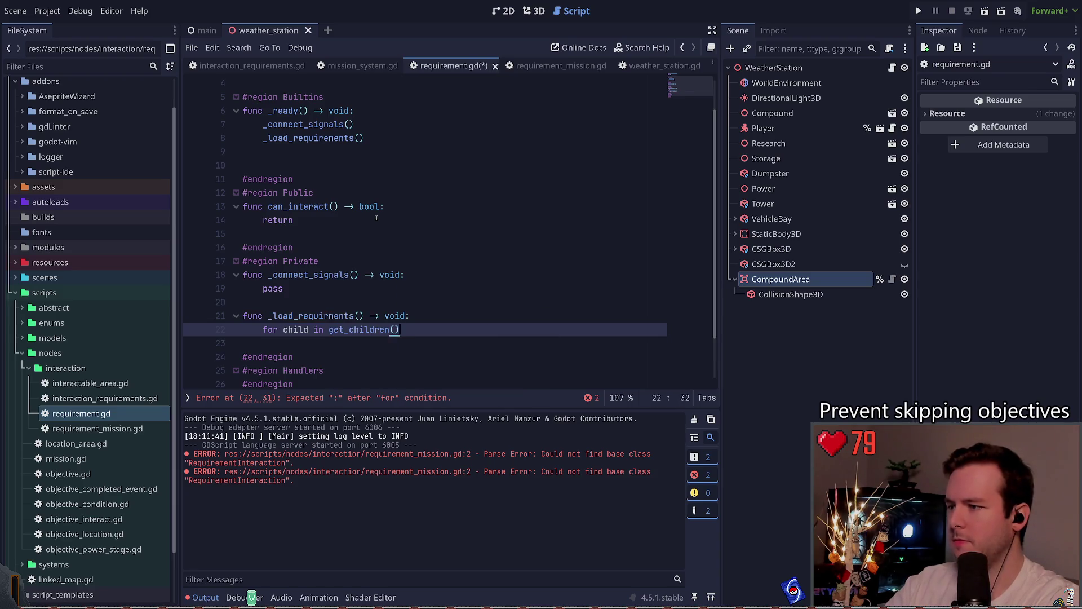
key(Return)
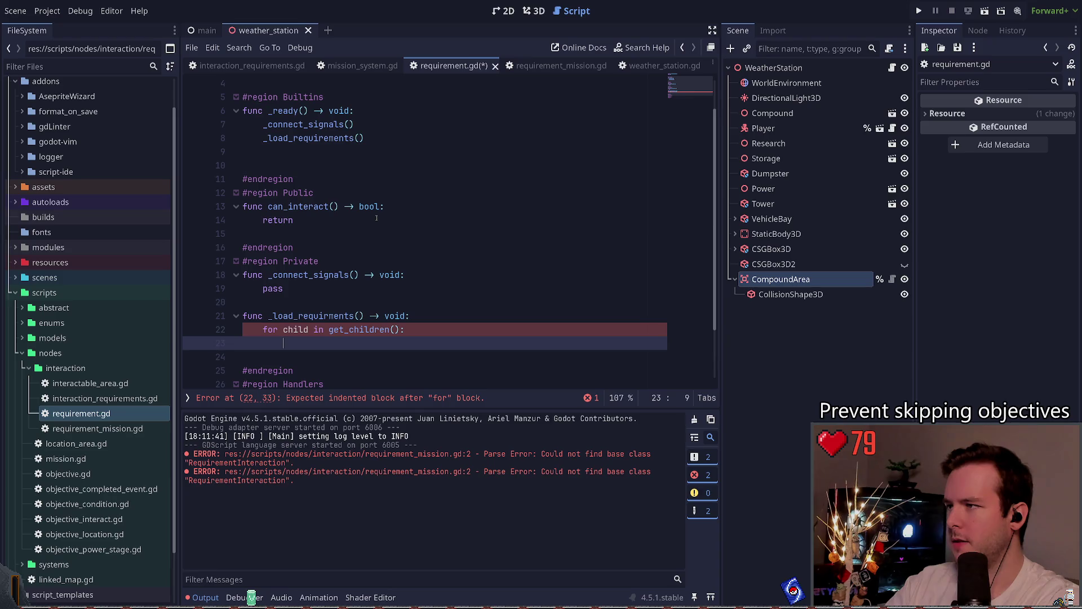
- Add 'var _requirements: Array[RequirementInteraction] = []' at the top of the script and save
key(ctrl+Home)
key(Down)
key(Down)
key(Return)
text(var _req)
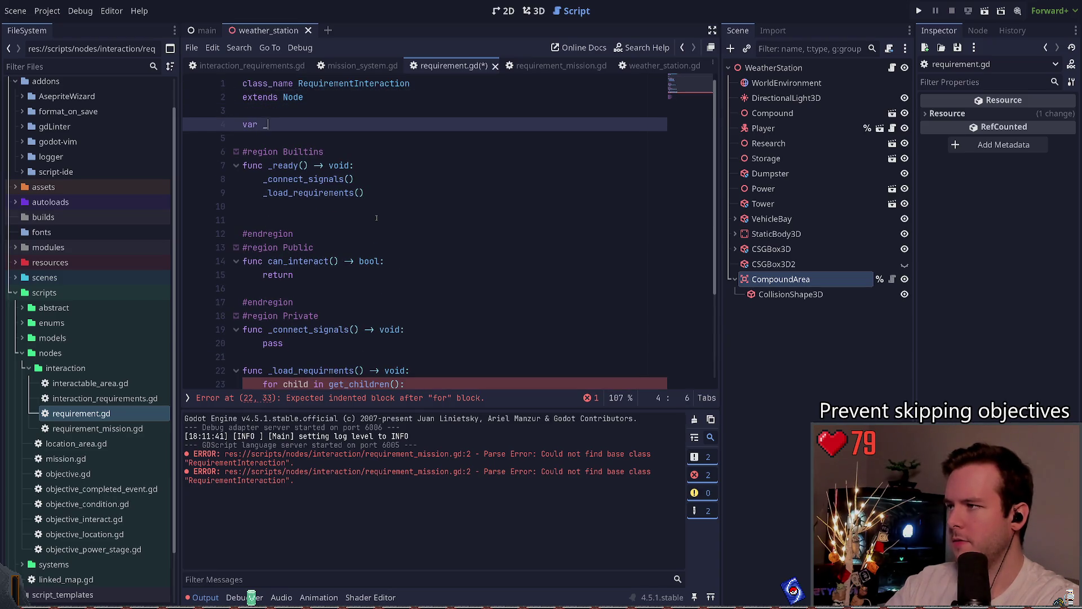
text(uirem)
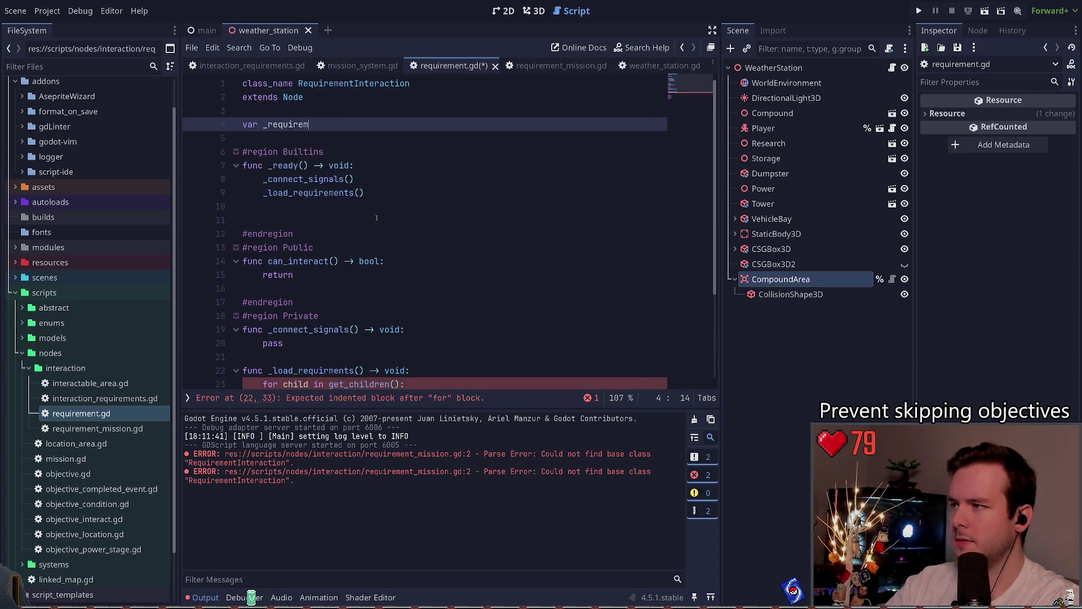
text(ents: Array[R)
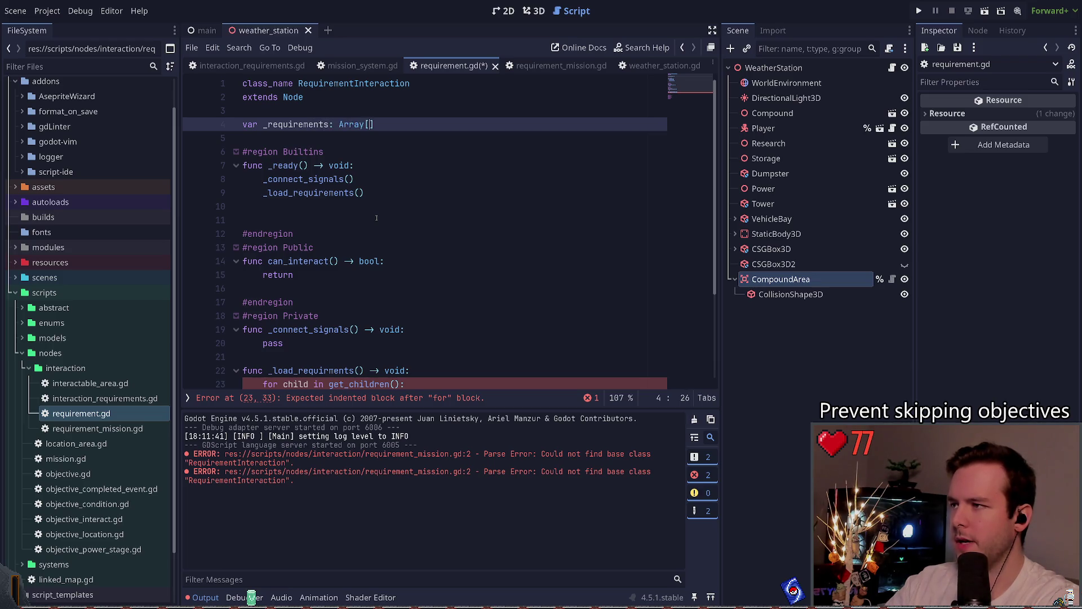
text(equirement)
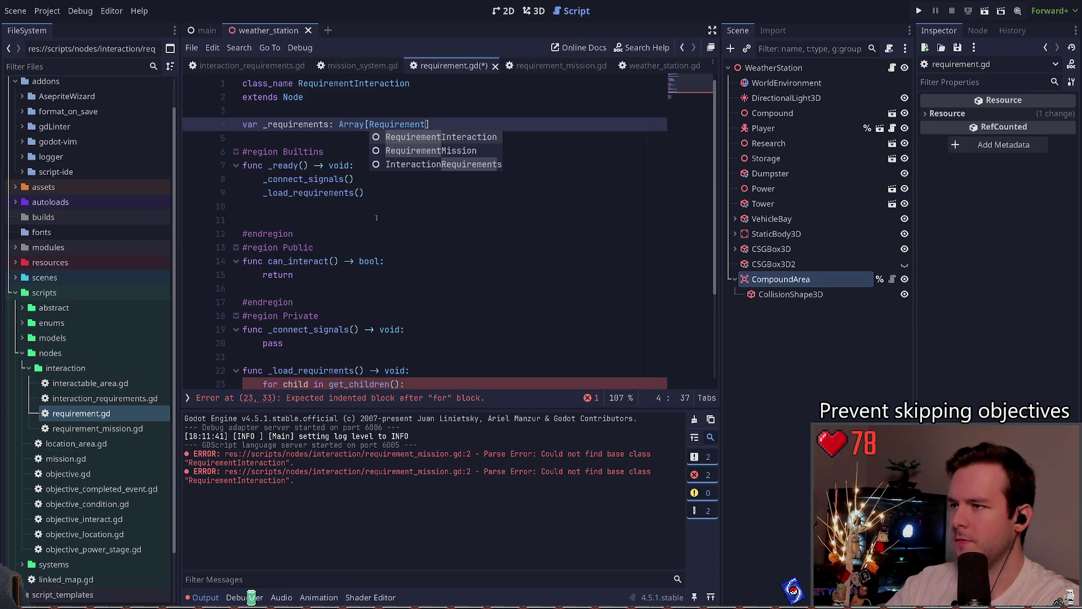
key(Return)
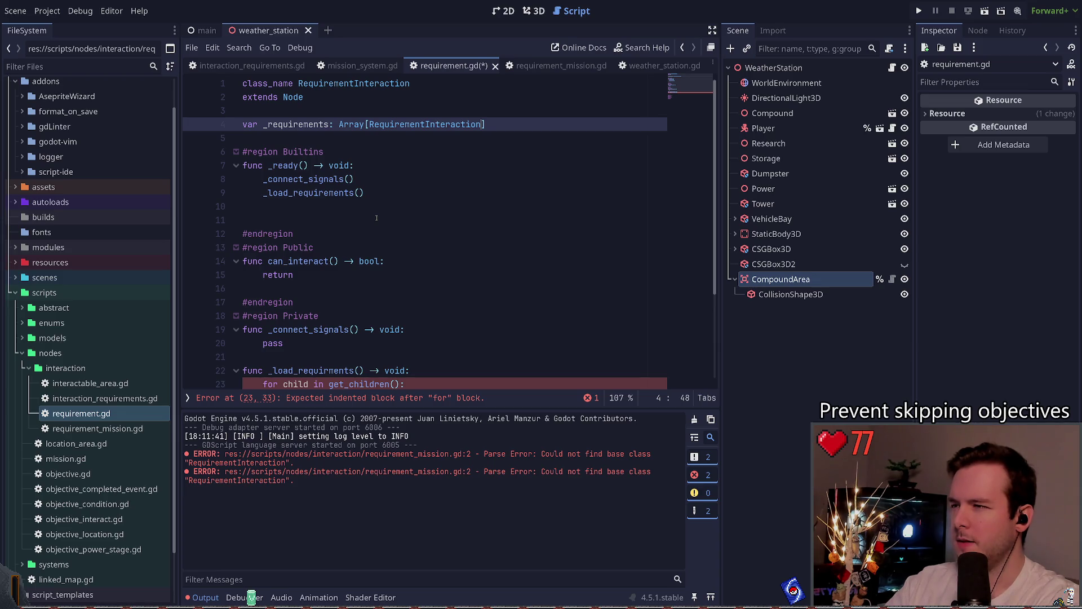
key(ctrl+s)
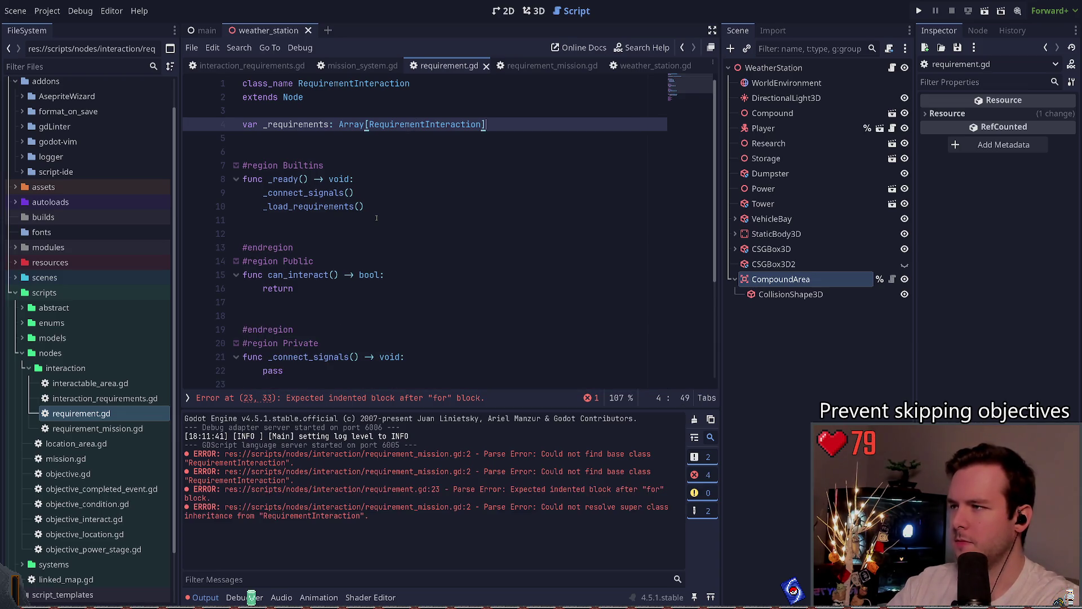
text(= [])
key(ctrl+s)
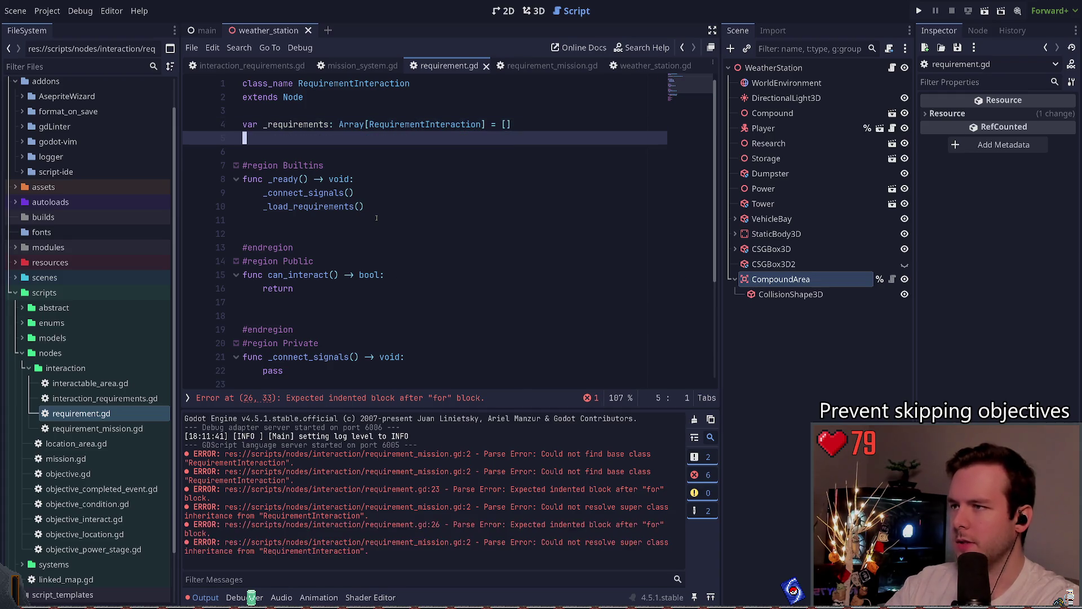
- Give the for loop on line 26 the body '_requirements.append(child)'
key(2)
key(6)
key(G)
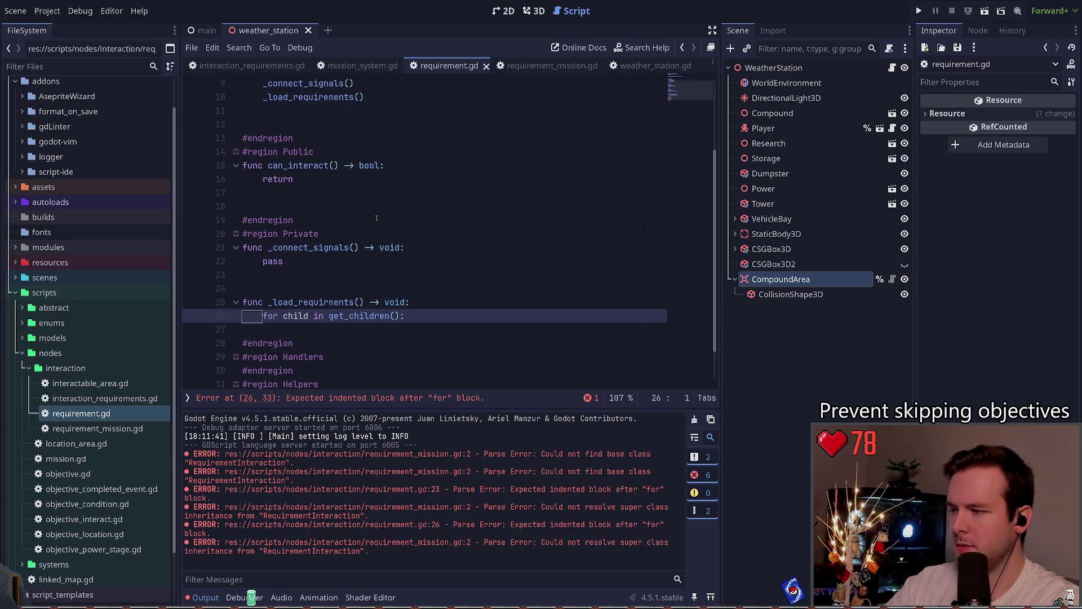
text(ochild.)
key(Escape)
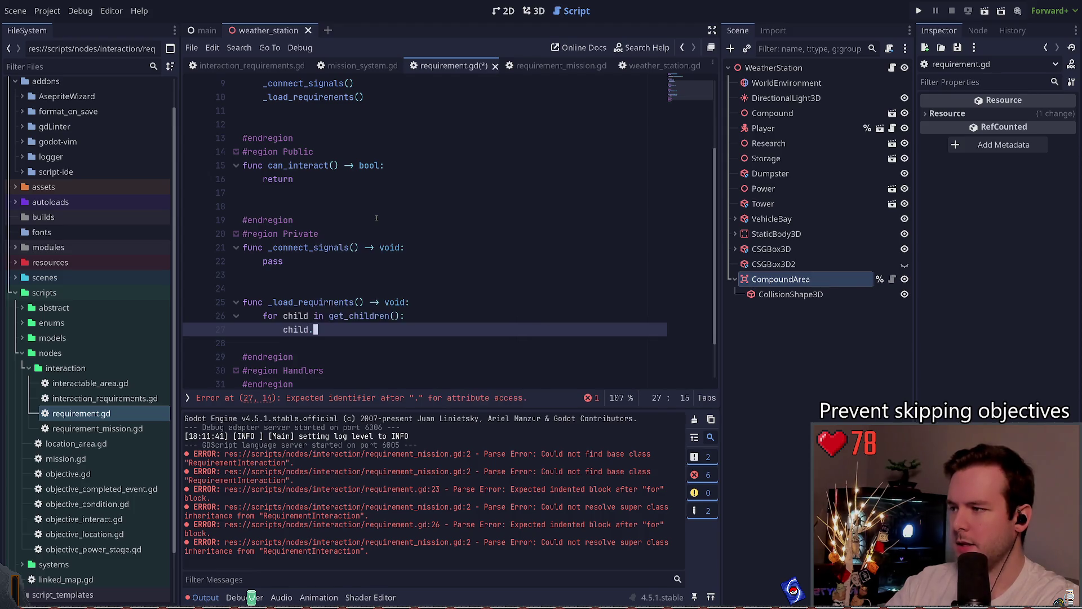
key(Up)
key(Up)
key(Return)
key(ctrl+z)
key(BackSpace)
key(BackSpace)
key(BackSpace)
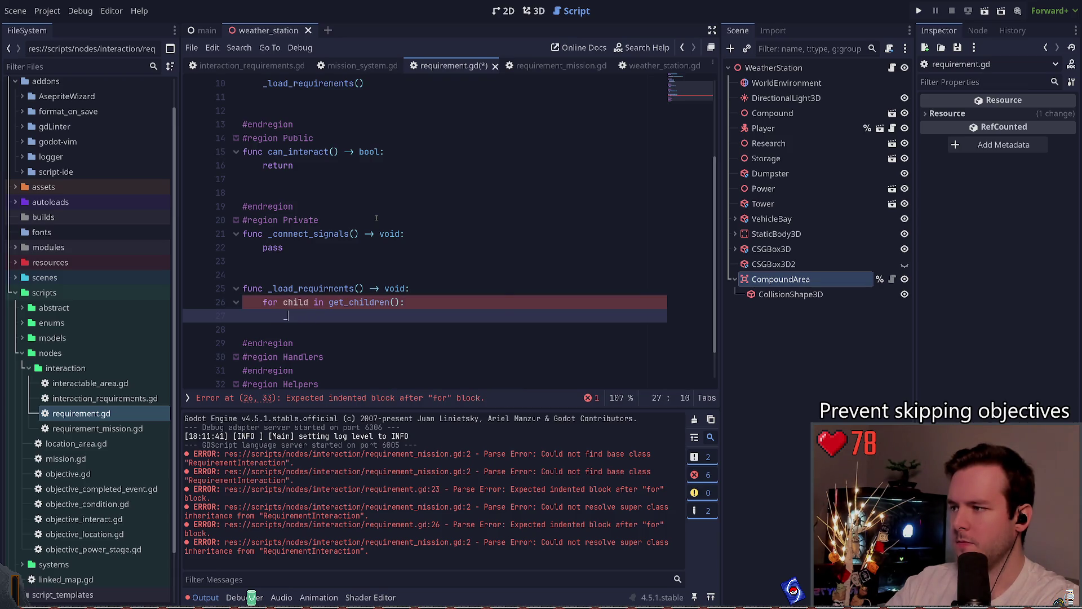
text(_requirements.adp)
key(Return)
text(chil)
key(Return)
key(Left)
key(Left)
key(Left)
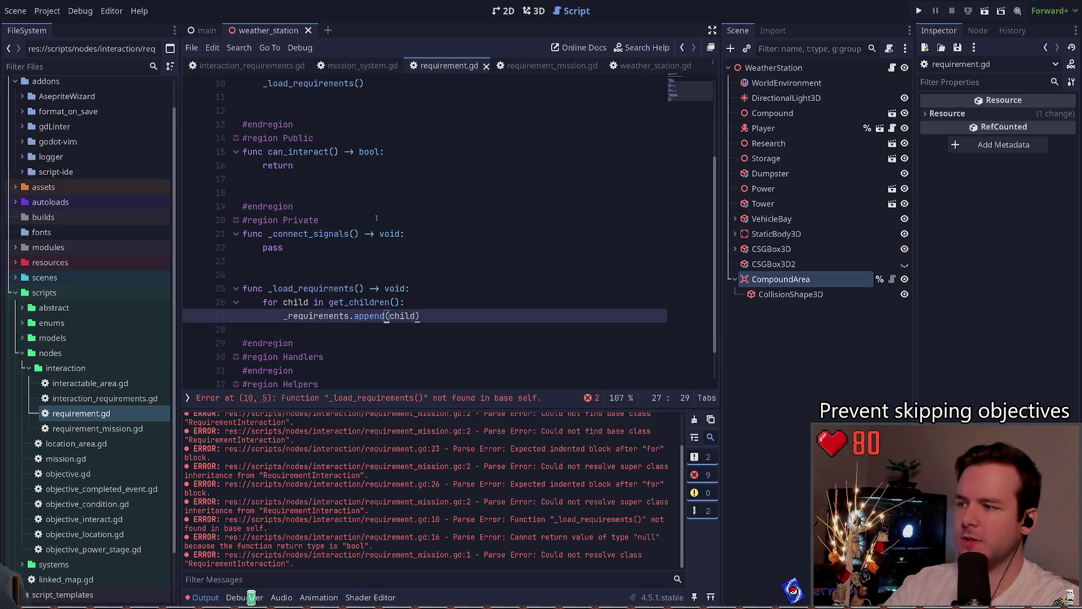
- Fix the misspelled '_load_requiremnts' function name on line 25 to '_load_requirements'
scroll(430, 272, down, 1)
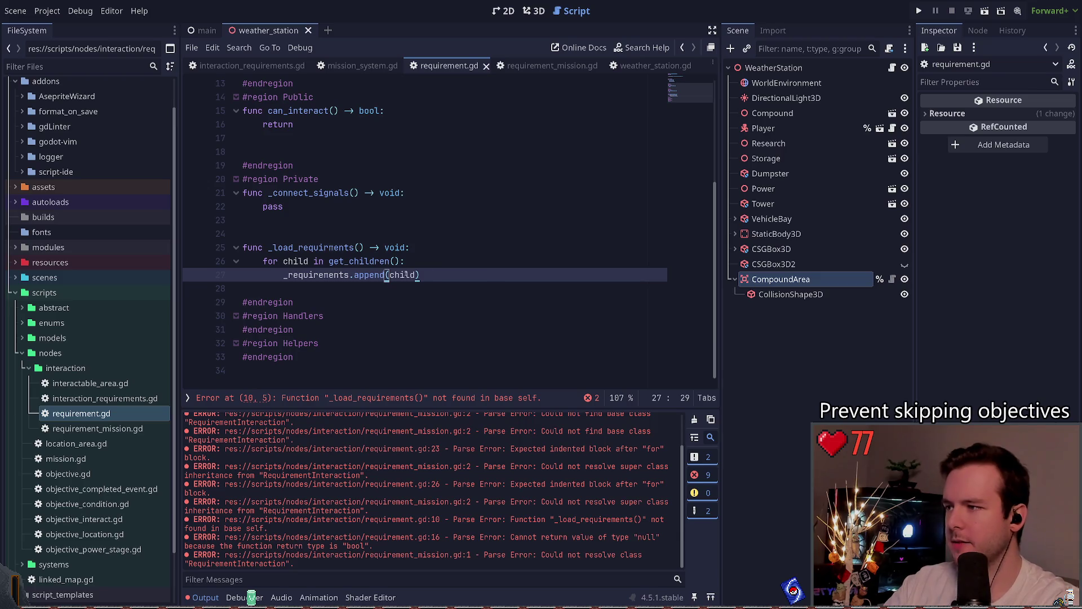
scroll(515, 313, up, 1)
scroll(372, 291, up, 3)
scroll(403, 288, down, 3)
double_click(332, 289)
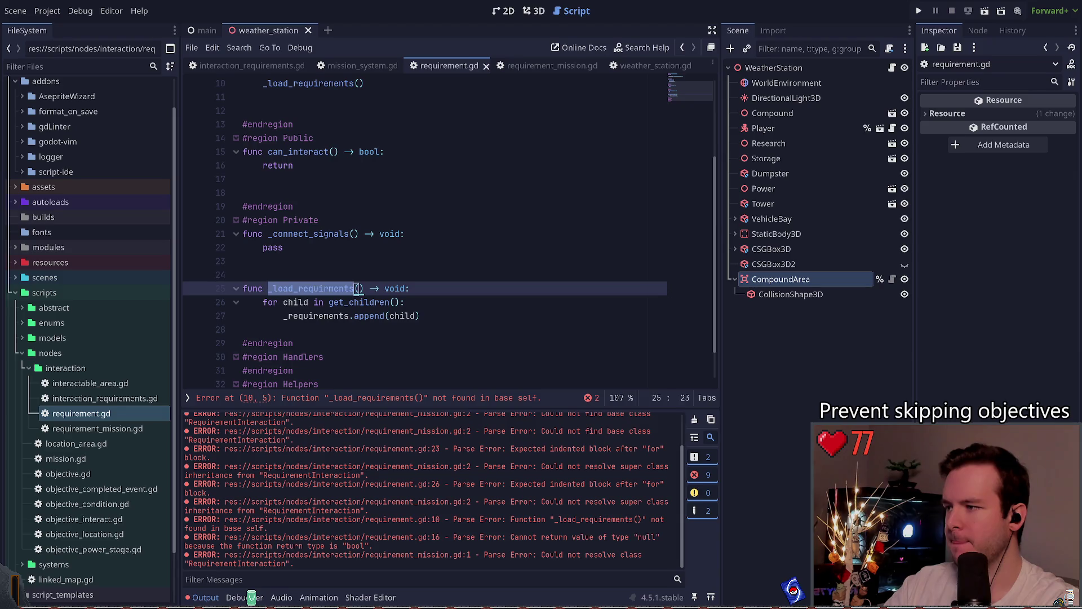
click(331, 288)
text(e)
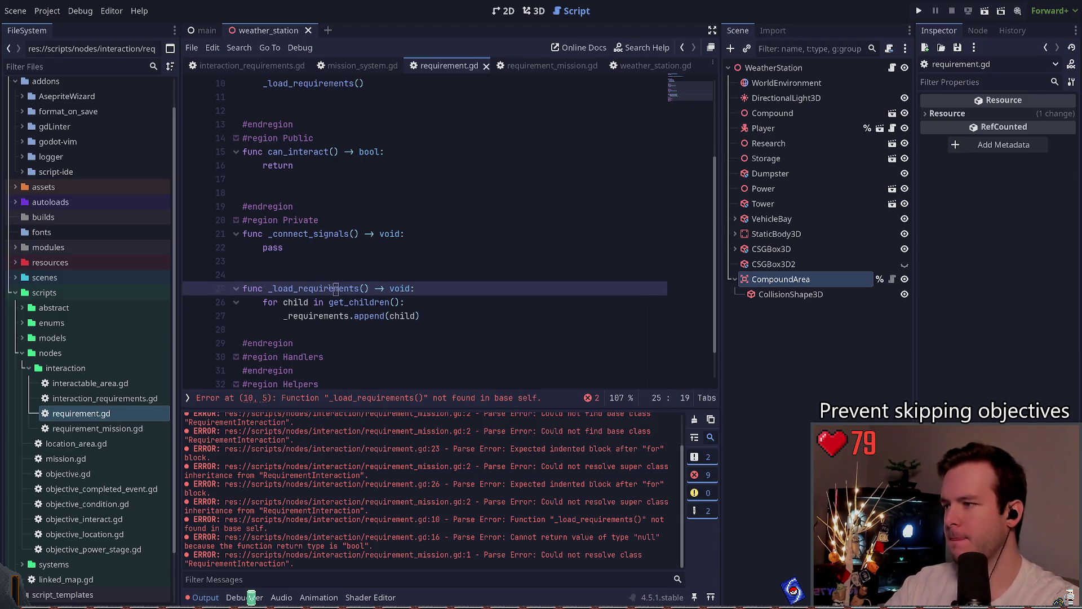
key(Return)
scroll(327, 259, up, 3)
click(353, 207)
scroll(354, 237, down, 3)
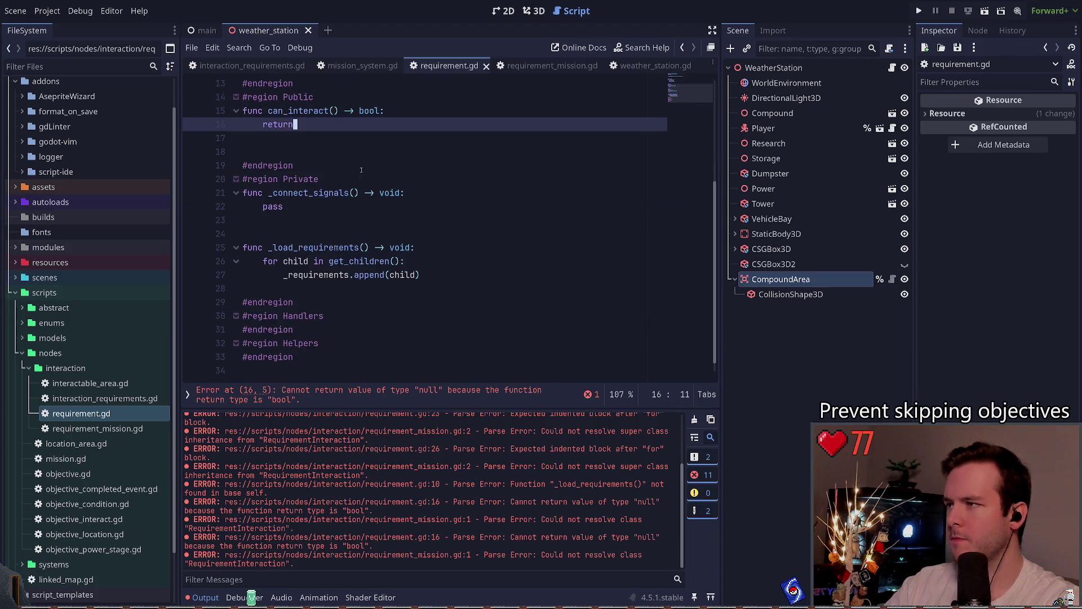
- Complete can_interact's line as 'return _requirements.all()' and review the _requirements declaration
text(_requirements.al)
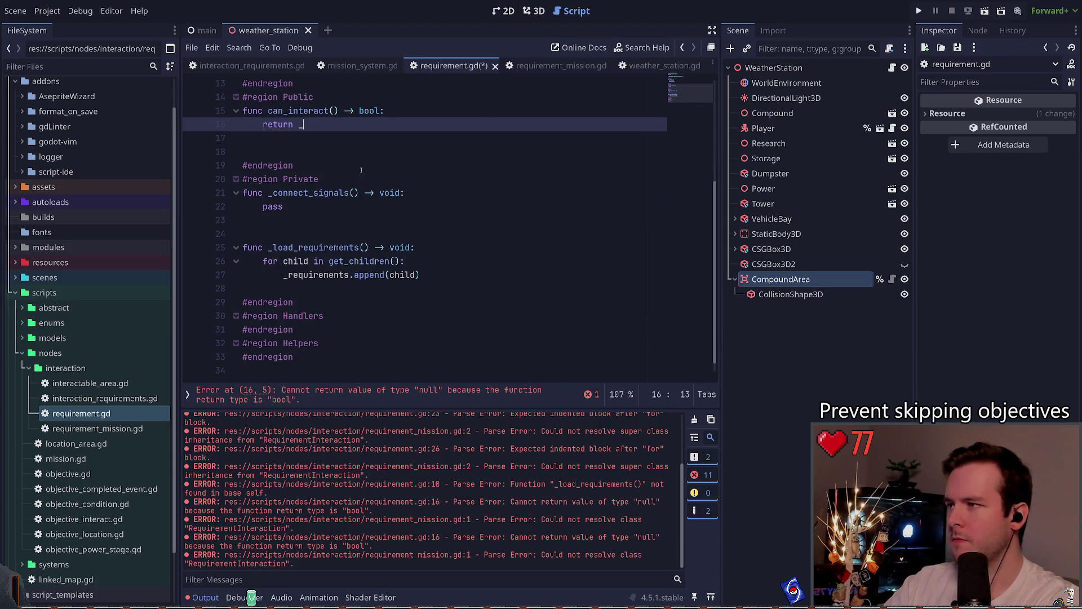
key(Return)
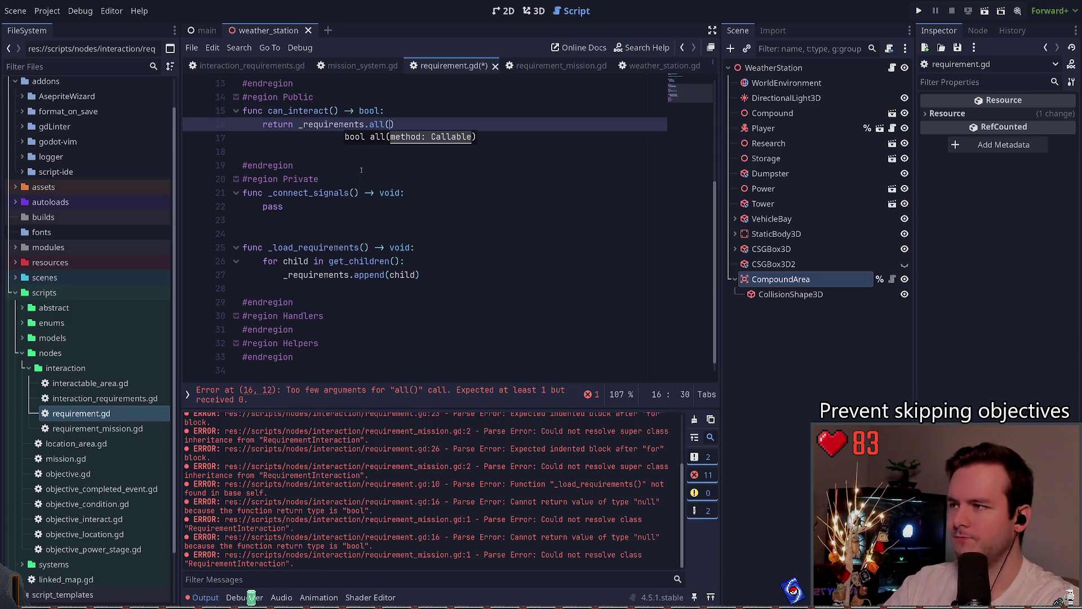
key(Escape)
key(k)
key(k)
key(k)
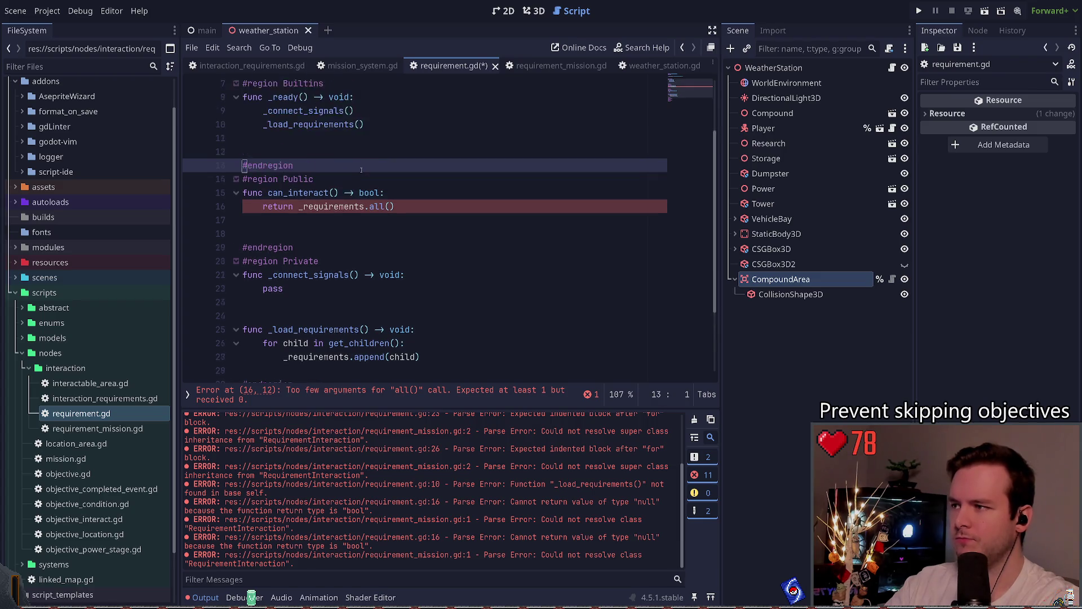
key(k)
key(k)
key(k)
key(j)
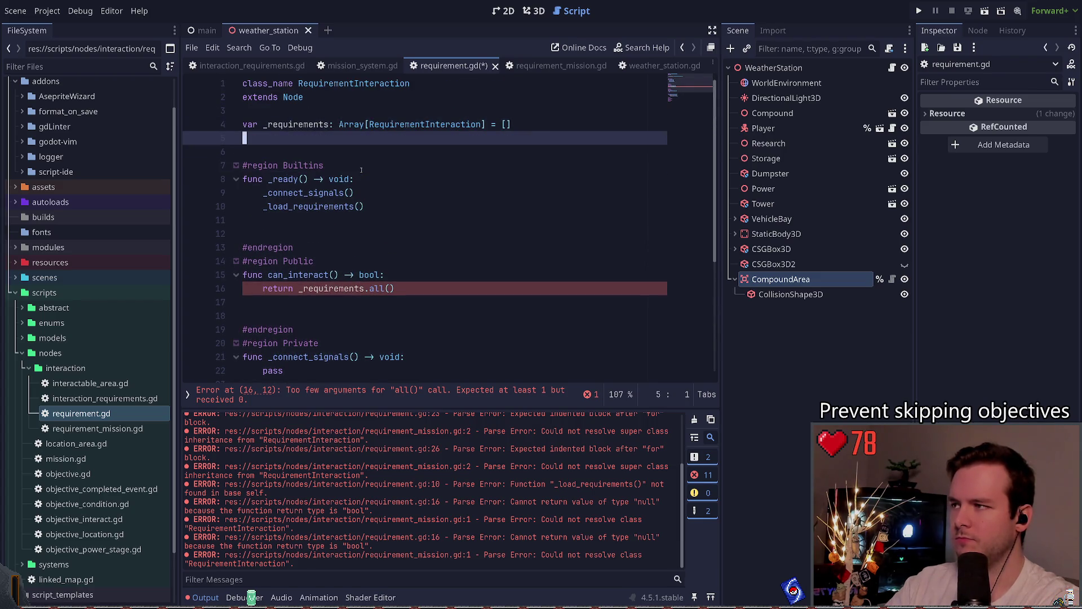
key(j)
key(j)
key(j)
key(j)
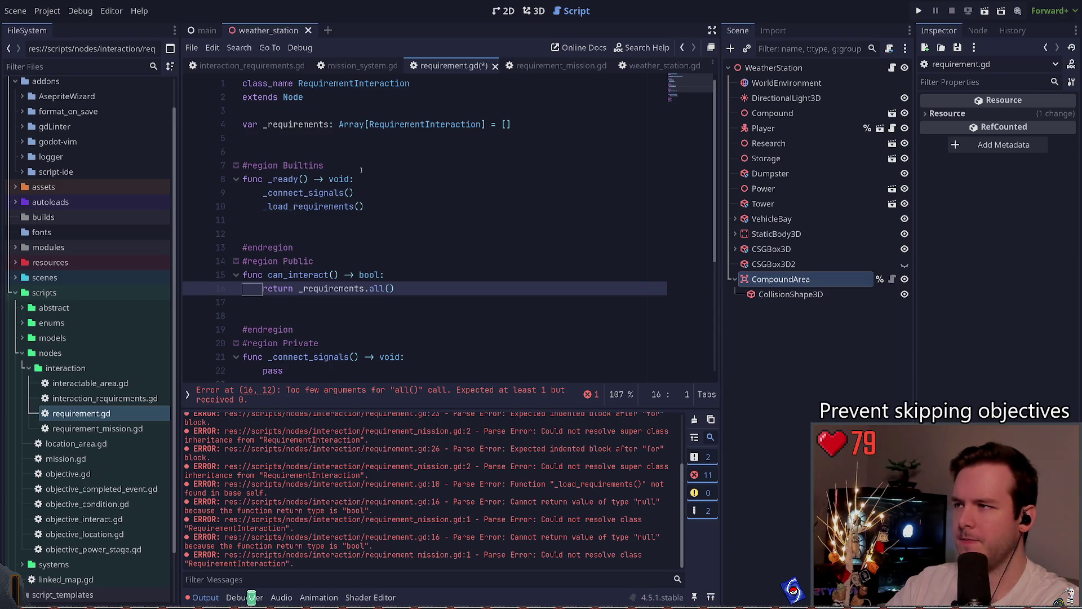
key(dollar)
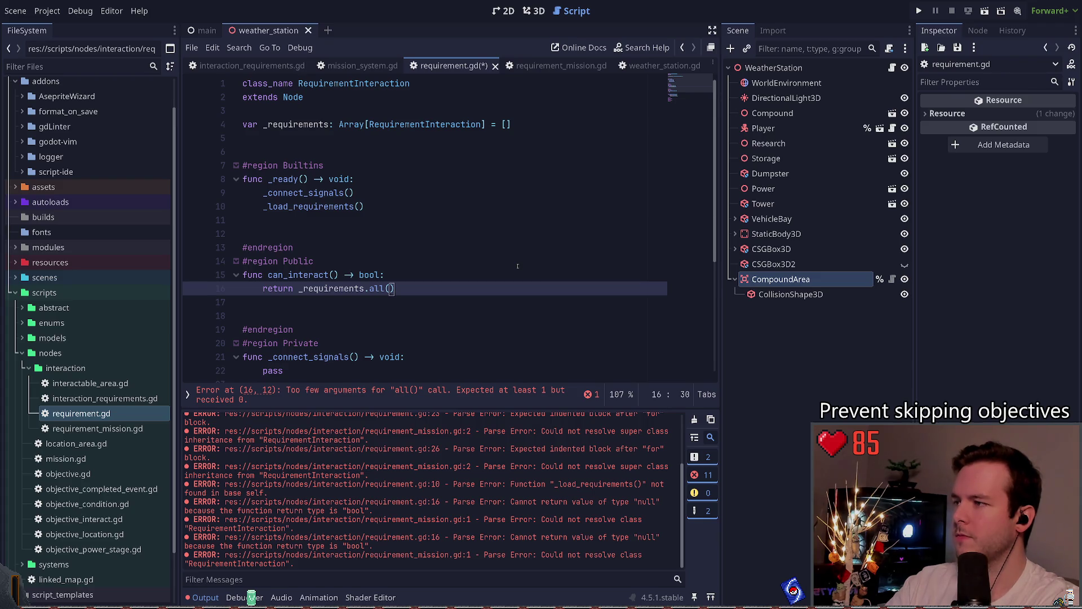
- Save, then put a 'func() -> bool:' lambda inside all(), split across indented lines
key(ctrl+s)
key(Left)
text(func())
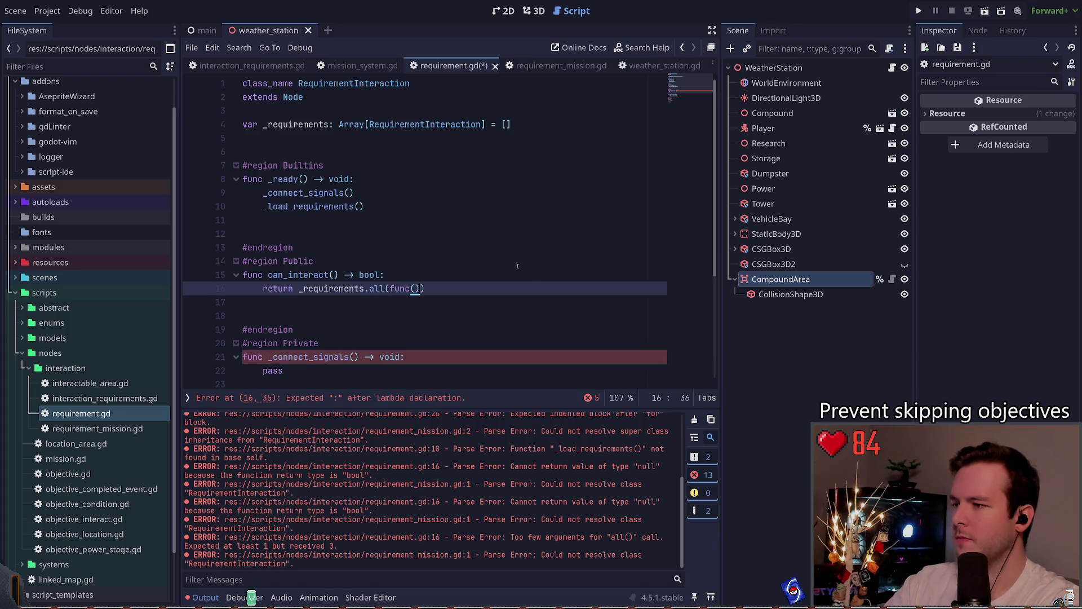
text( -> bool:)
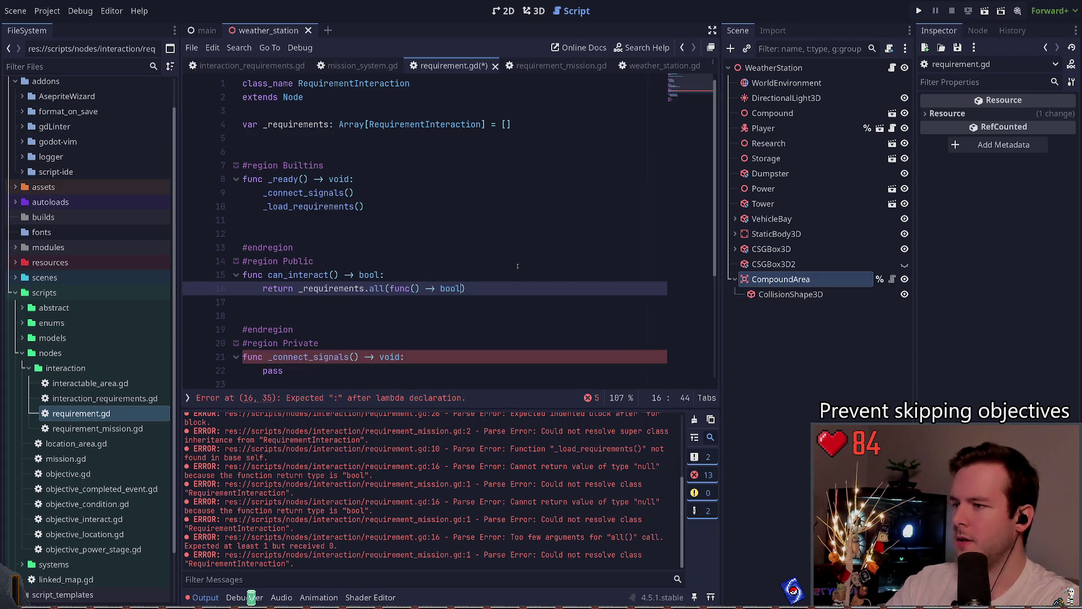
key(Return)
key(Up)
key(ctrl+Right)
key(ctrl+Right)
key(Right)
key(Return)
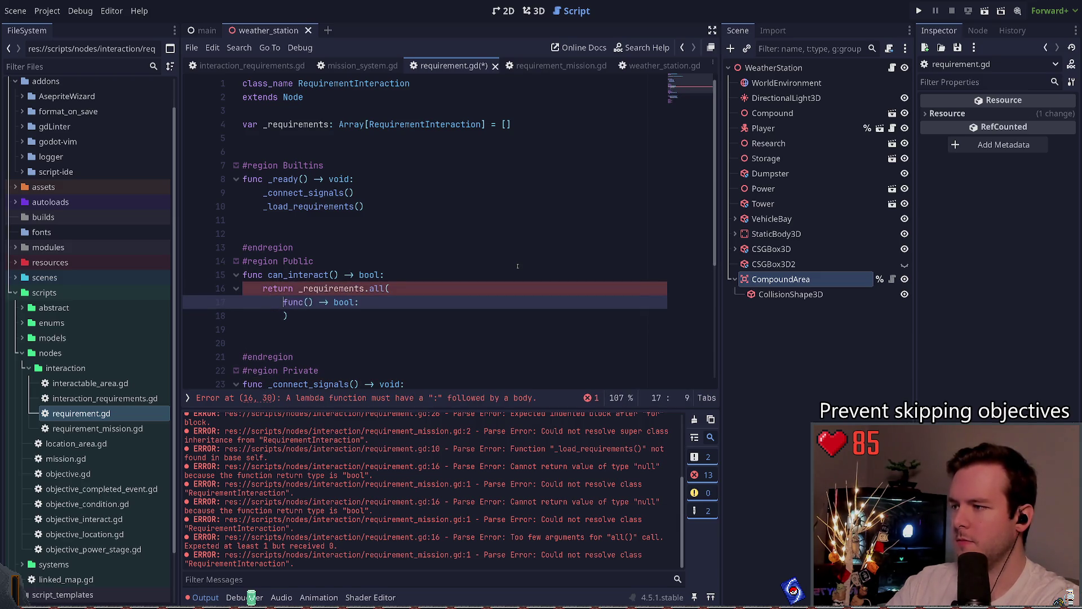
key(Down)
key(shift+Tab)
key(Up)
key(ctrl+Right)
key(ctrl+Right)
key(Left)
key(Left)
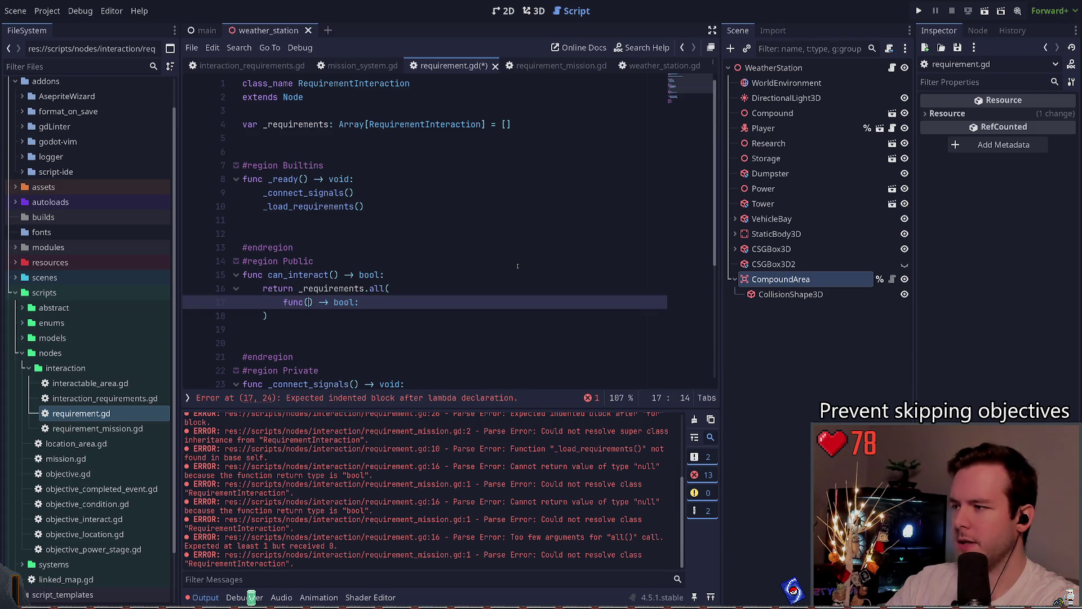
- Give the lambda the parameter 'r: RequirementInteraction'
text(r: R)
text(eq)
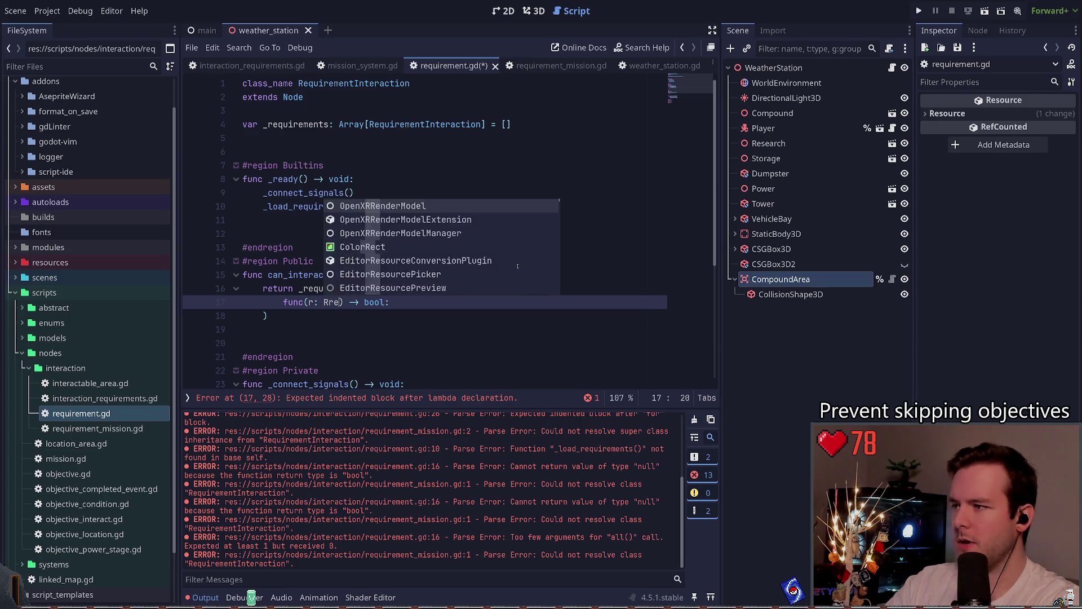
key(Down)
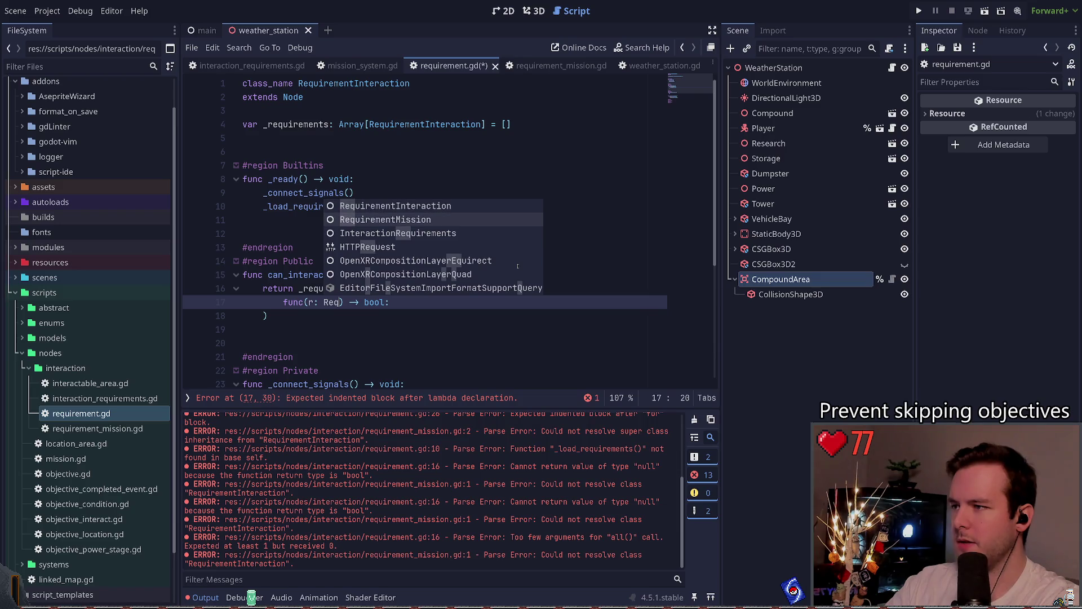
key(Up)
key(Return)
key(Down)
key(Up)
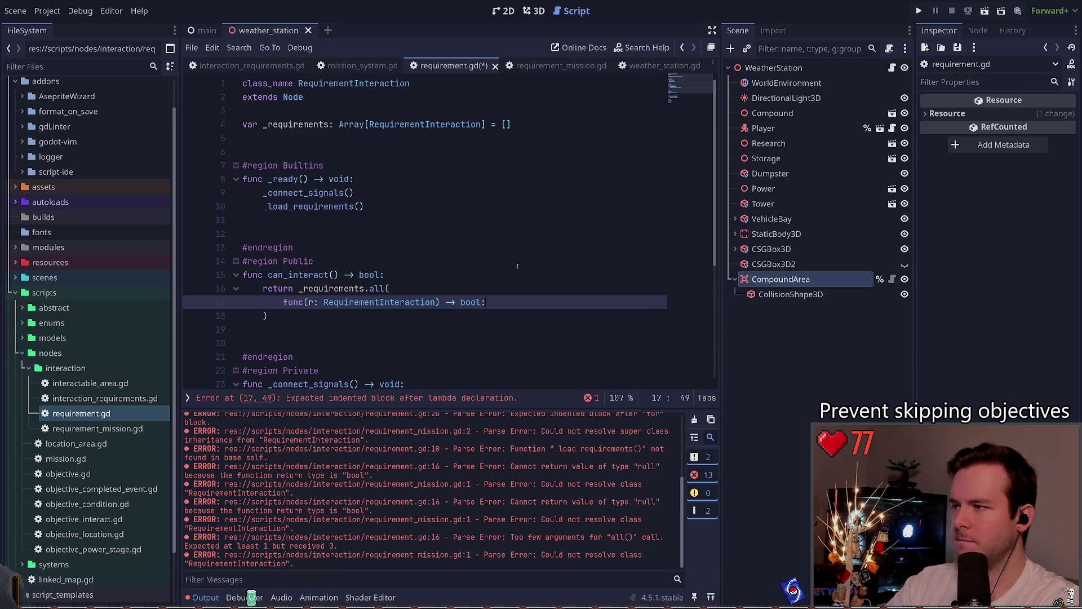
- Cut the whole can_interact function out of requirement.gd
key(shift+v)
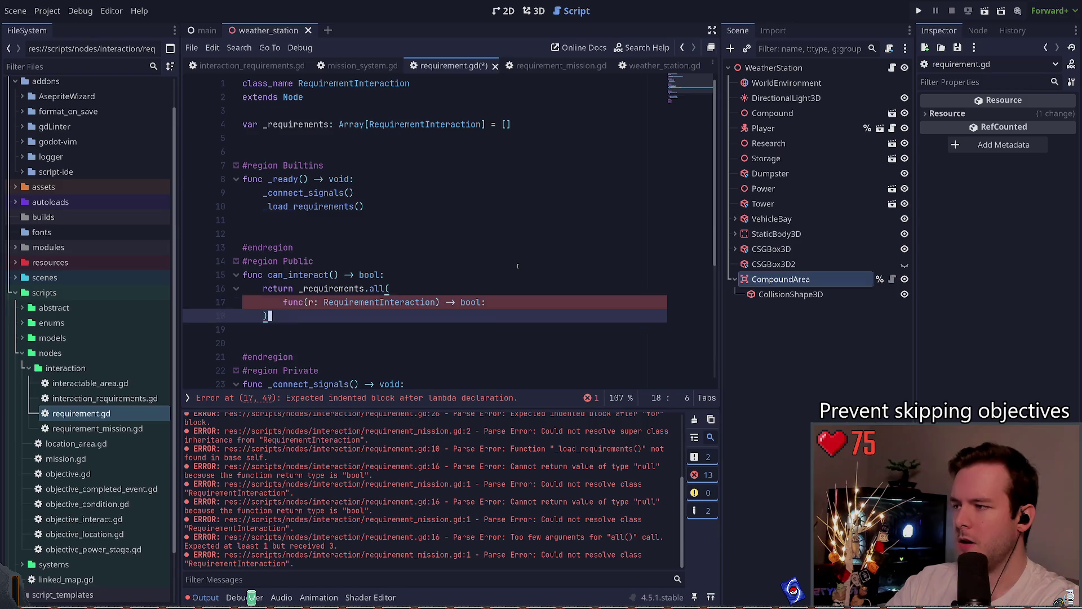
key(j)
key(o)
key(k)
key(k)
key(d)
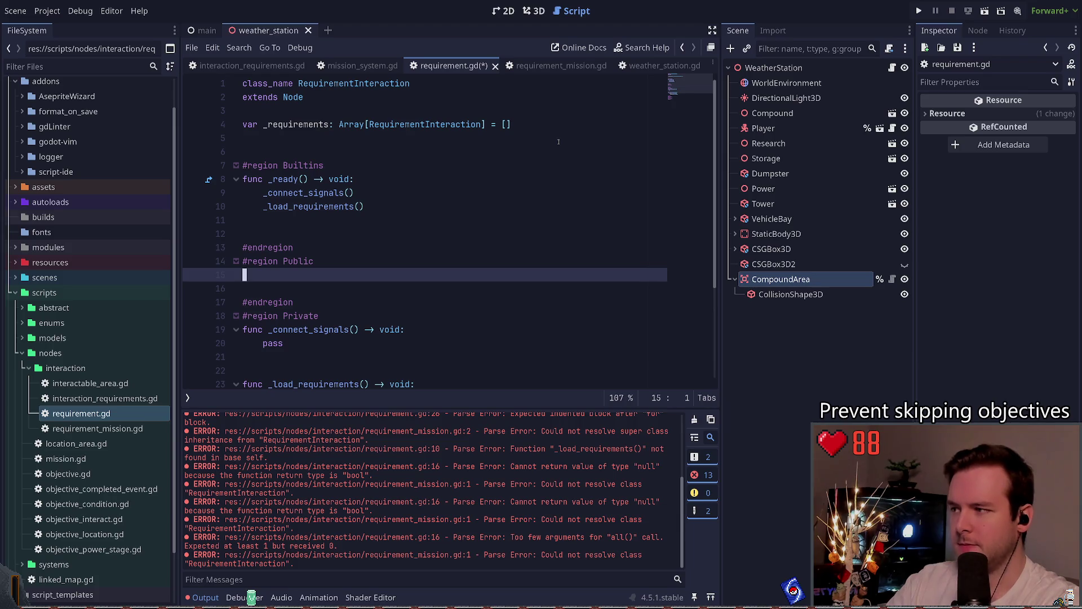
- Undo the accidental paste of can_interact back into requirement.gd by cutting it again
text(func can_interact() -> bool: 	return _requirements.all( 		func(r: RequirementInteraction) -> bool: 	))
key(Up)
key(Up)
key(Up)
key(End)
key(shift+v)
key(j)
key(j)
key(j)
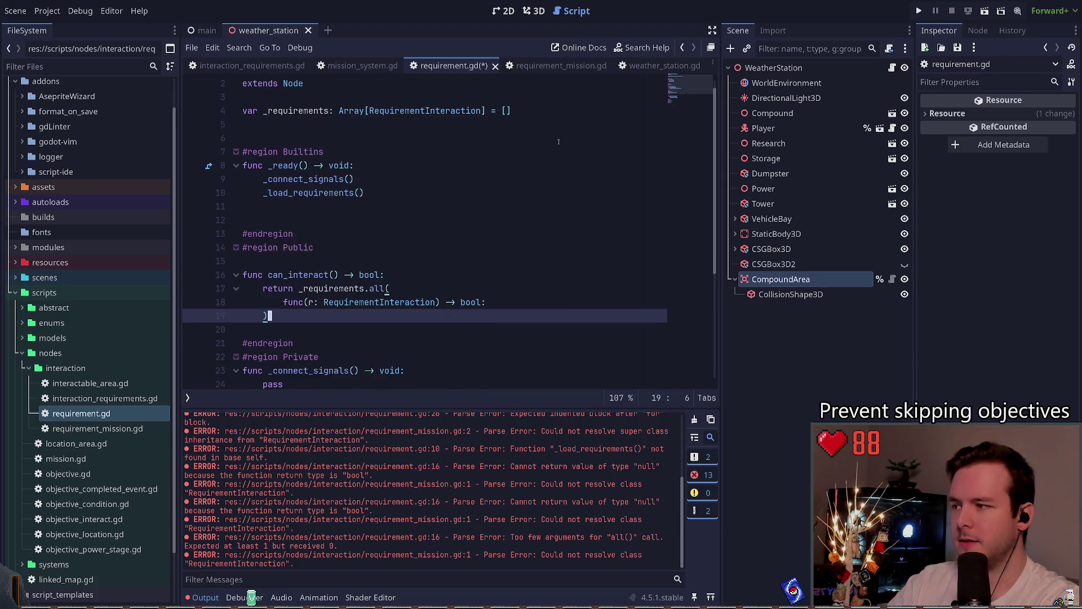
key(d)
key(k)
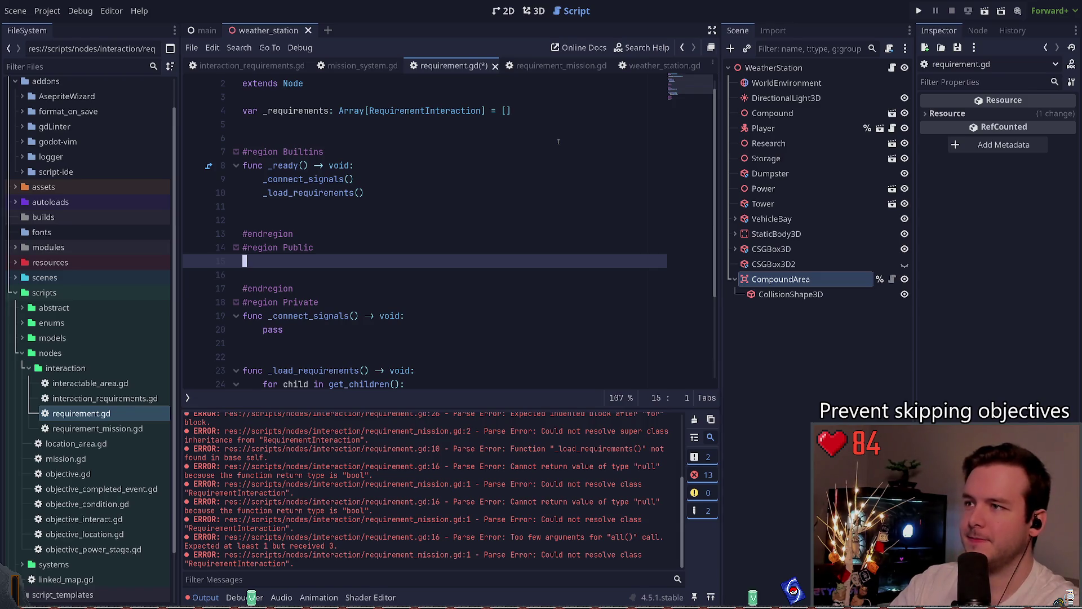
- Paste can_interact under #region Public in interaction_requirements.gd, removing the extra blank line
key(ctrl+shift+period)
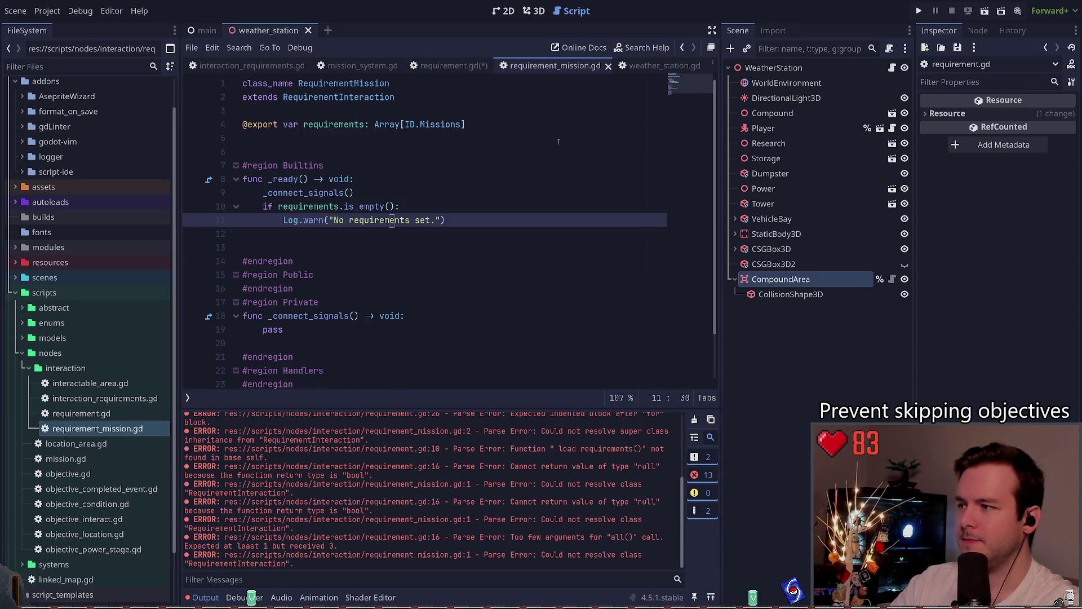
key(j)
key(j)
key(j)
key(j)
key(shift+a)
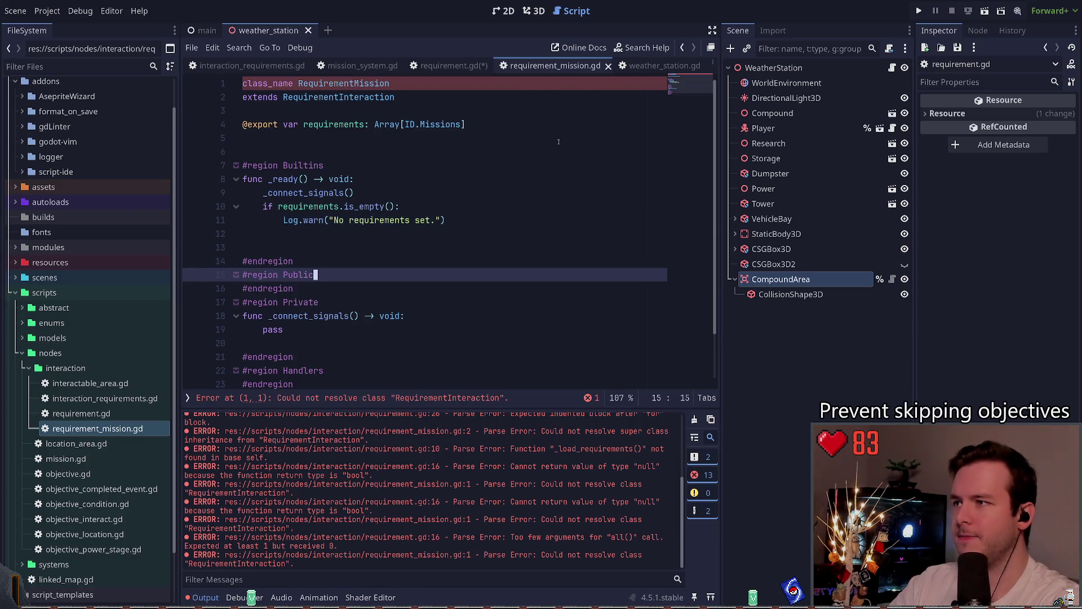
key(ctrl+shift+comma)
key(ctrl+shift+comma)
key(ctrl+shift+comma)
key(j)
key(8)
key(j)
key(shift+a)
key(j)
key(o)
key(Return)
key(ctrl+v)
key(Escape)
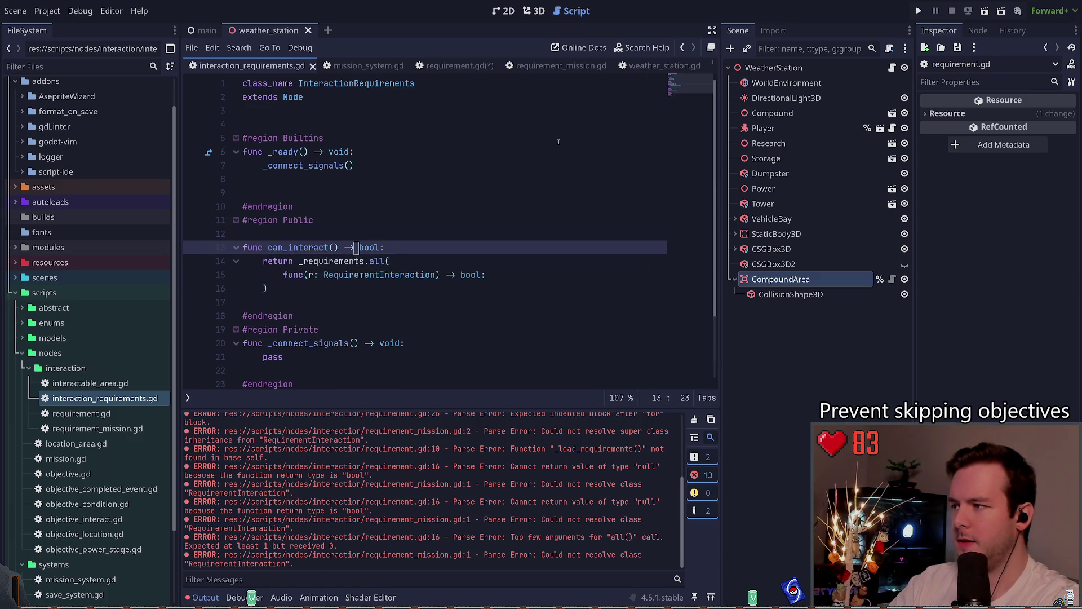
key(k)
key(d)
key(d)
key(j)
key(w)
key(k)
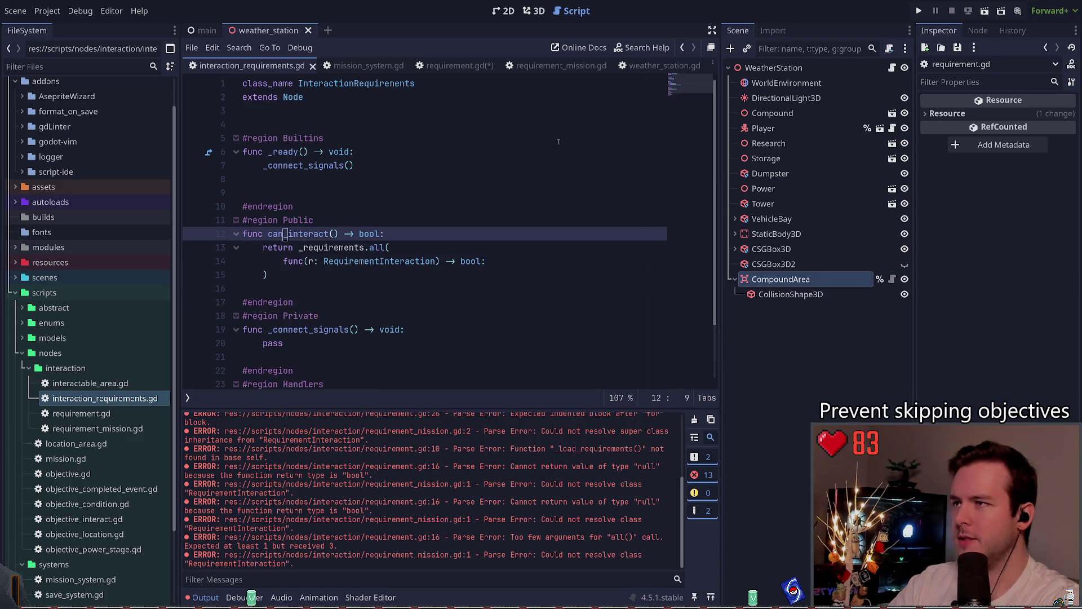
- Move the 'var _requirements' declaration from requirement.gd to line 4 of interaction_requirements.gd
key(ctrl+shift+period)
key(ctrl+shift+period)
key(k)
key(4)
key(k)
key(4)
key(k)
key(ctrl+shift+comma)
key(ctrl+shift+comma)
key(k)
key(k)
key(k)
key(k)
key(k)
key(k)
key(p)
key(j)
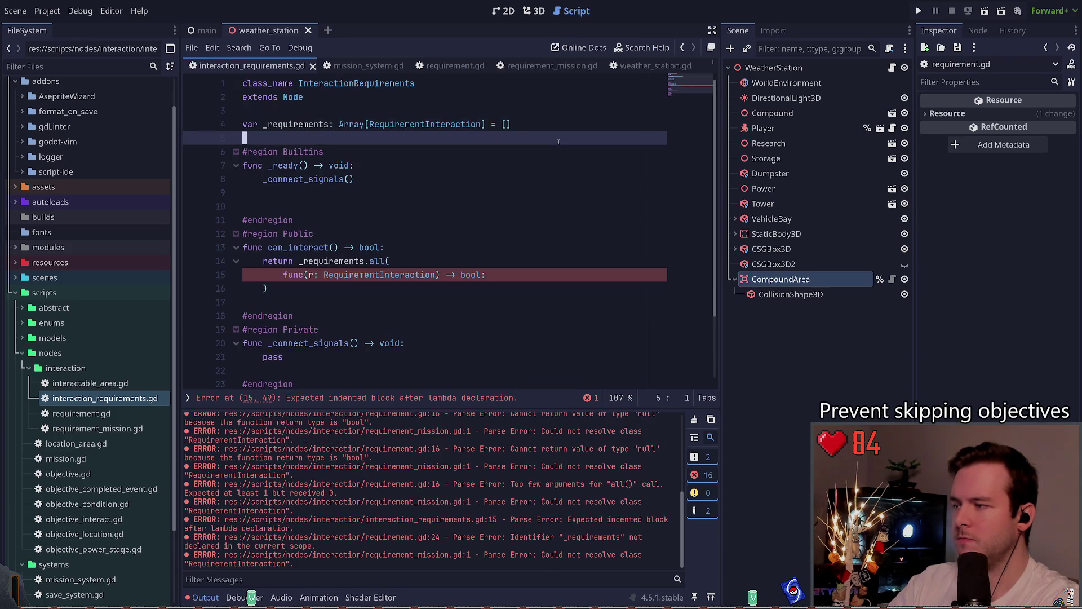
- Review the pasted can_interact function, then go back to requirement.gd
key(j)
key(j)
key(j)
key(k)
key(f)
key(underscore)
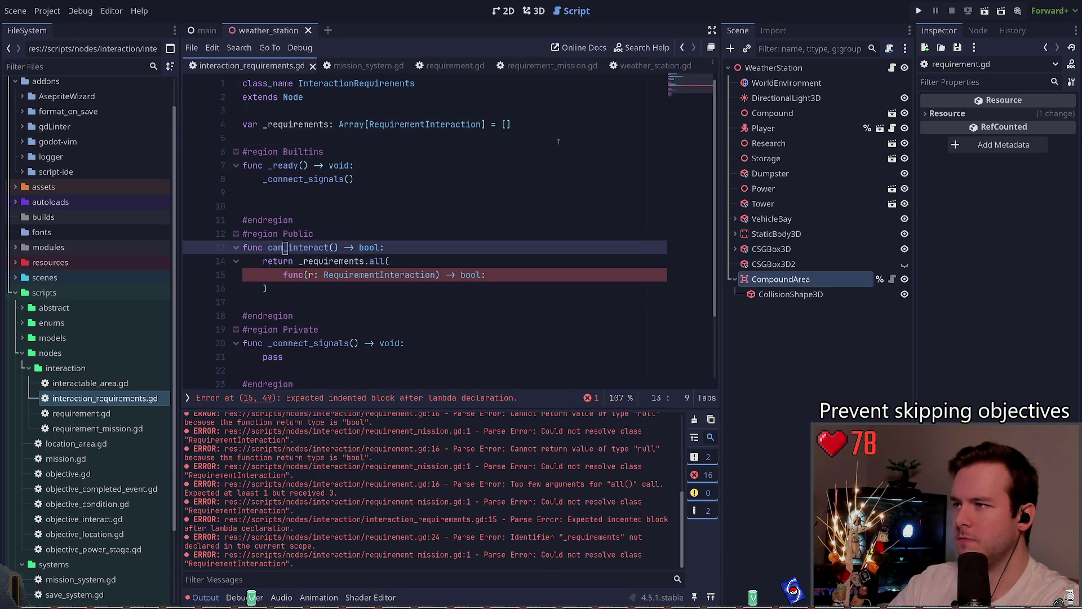
key(0)
key(k)
key(k)
key(k)
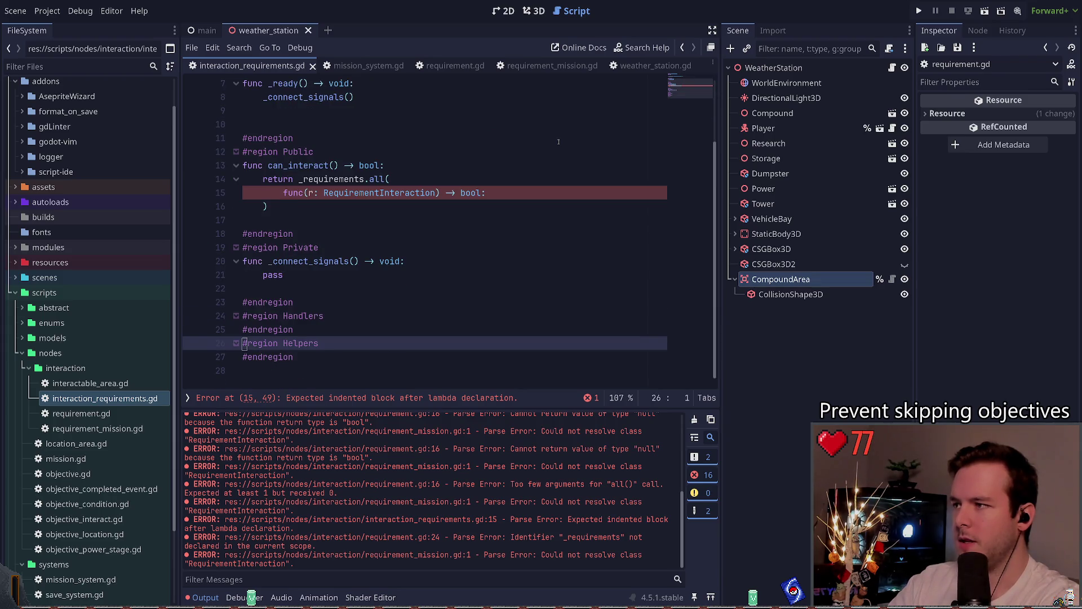
key(alt+Left)
- Add a can_interact() -> bool stub that returns false under #region Public, and save
key(j)
key(j)
key(j)
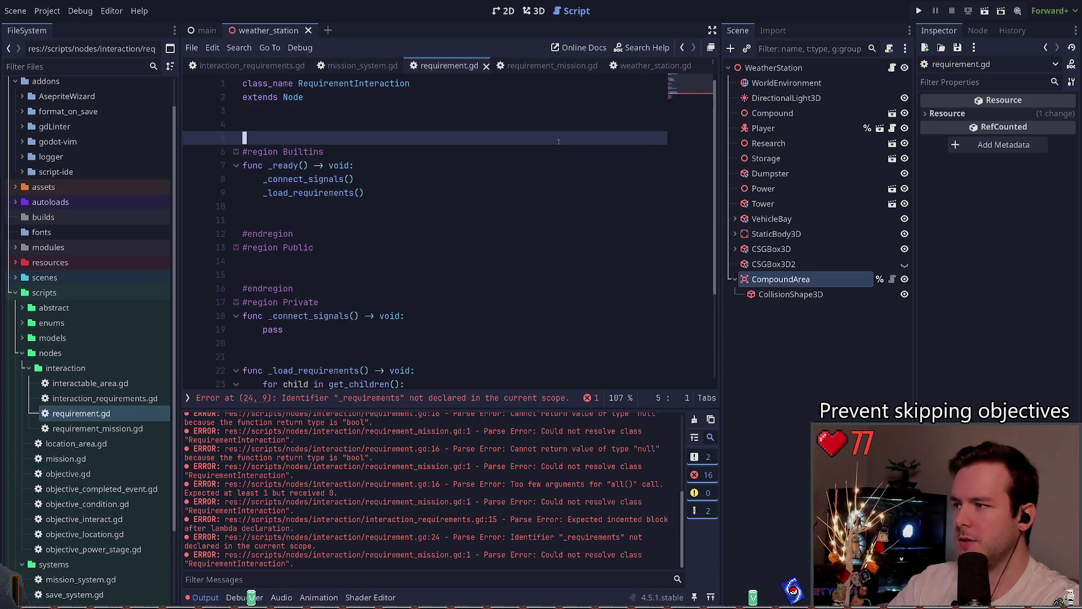
text(ofunc can_interact() -> bool:k)
key(d)
key(d)
text(oreturn false)
key(ctrl+s)
key(o)
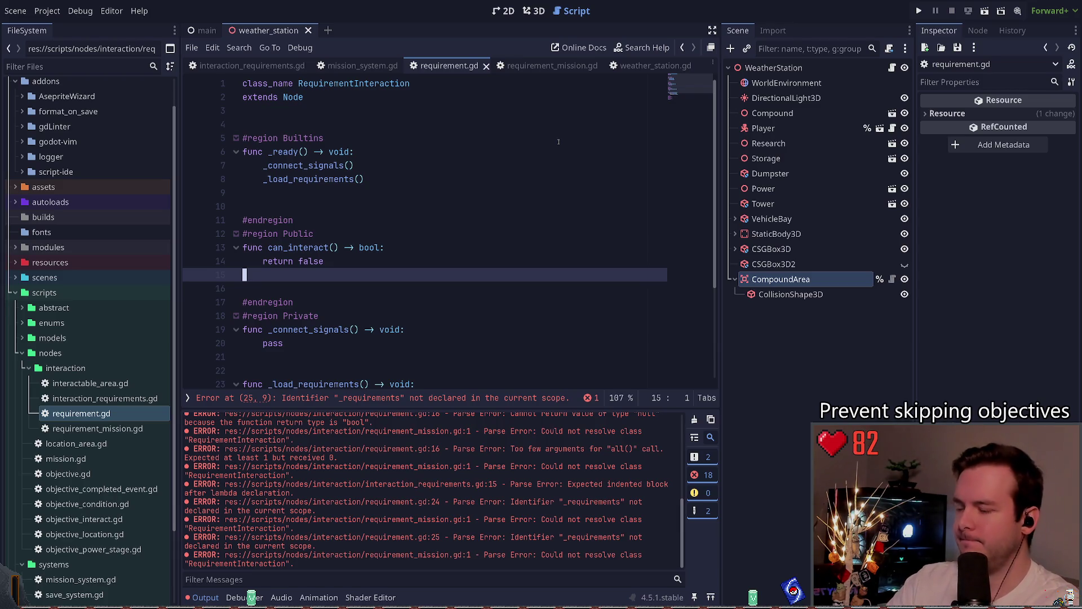
- Glance at requirement_mission.gd, then bring requirement.gd's _load_requirements function into view
click(553, 66)
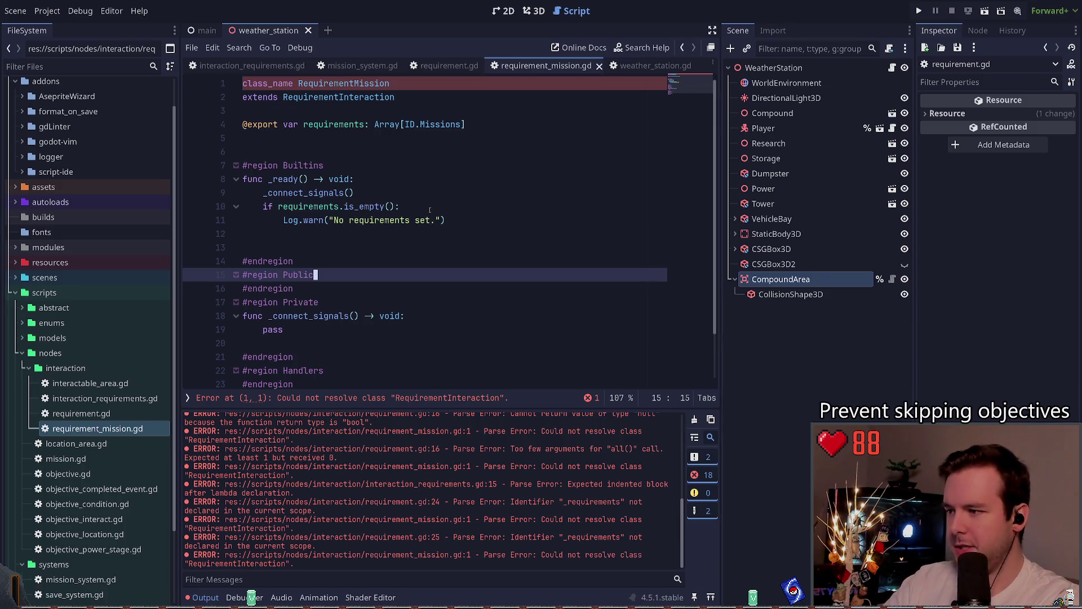
key(Up)
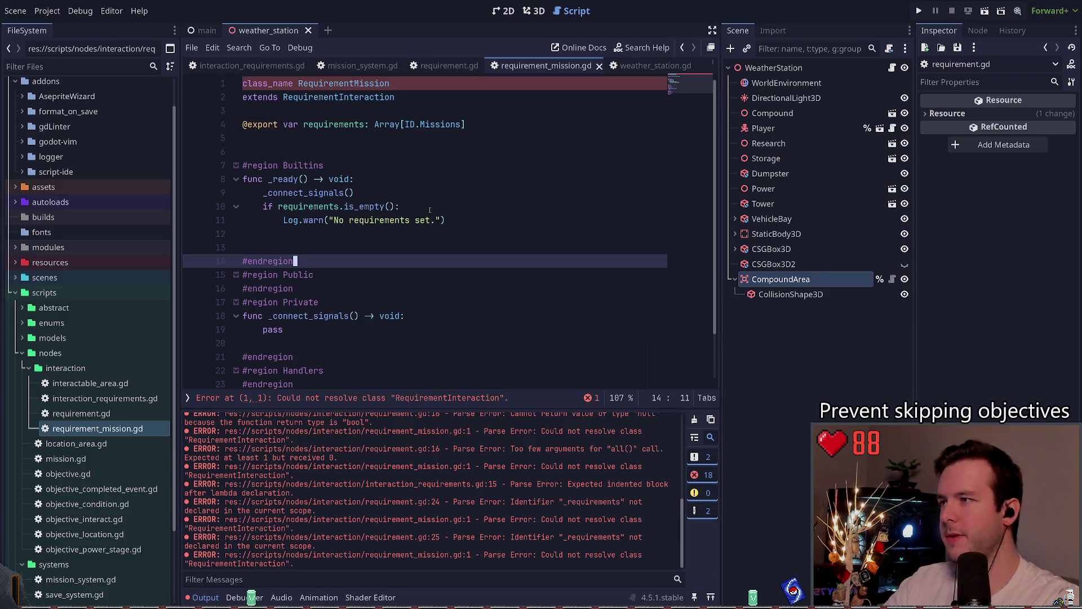
click(449, 66)
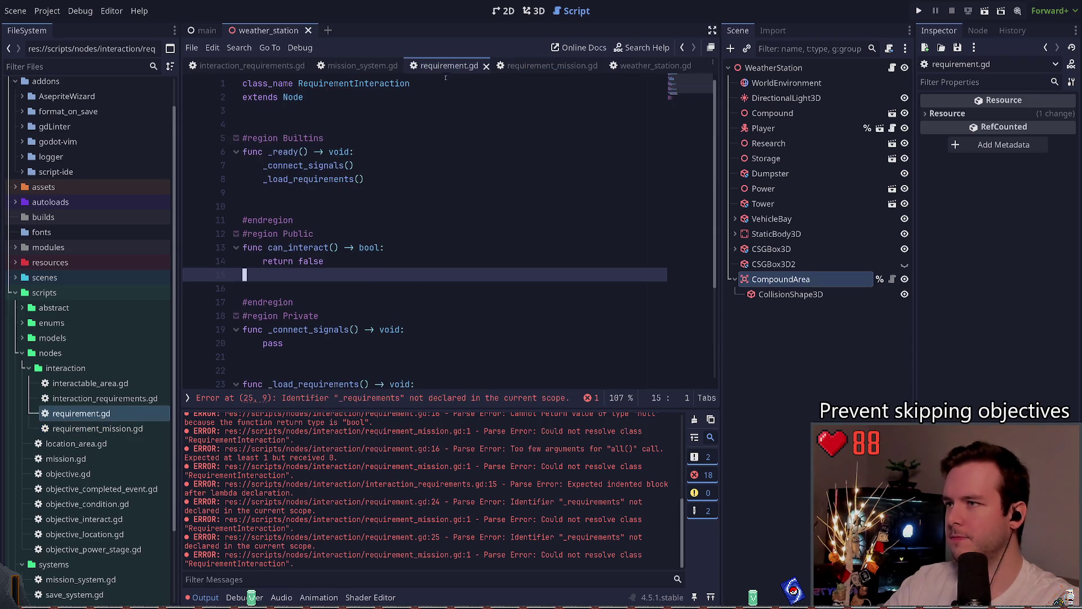
click(383, 84)
scroll(404, 198, down, 3)
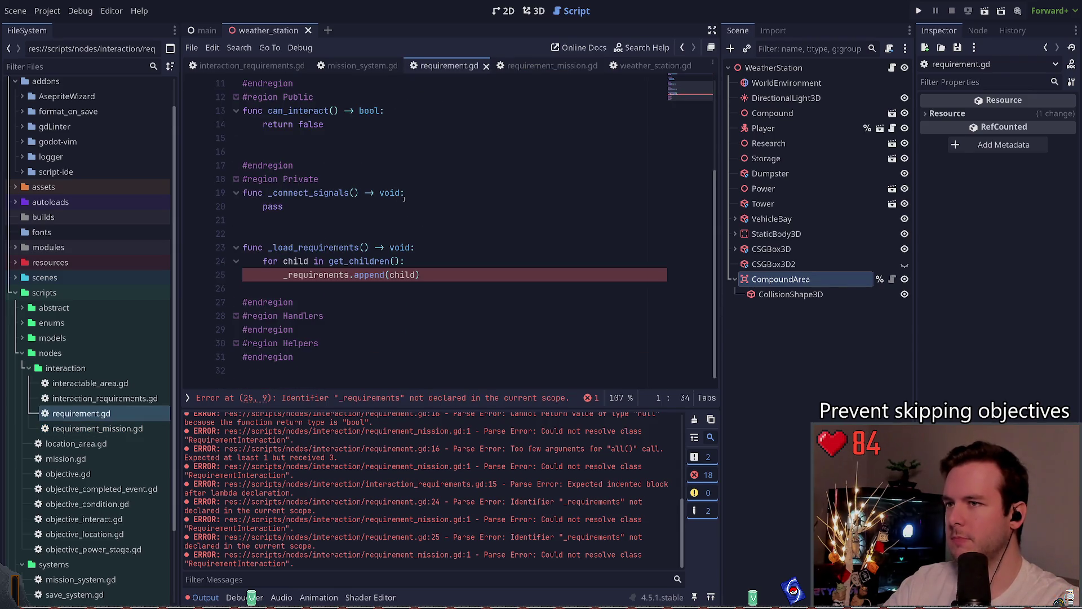
- Cut the three-line _load_requirements function from requirement.gd into interaction_requirements.gd's private section
click(427, 279)
scroll(437, 279, up, 1)
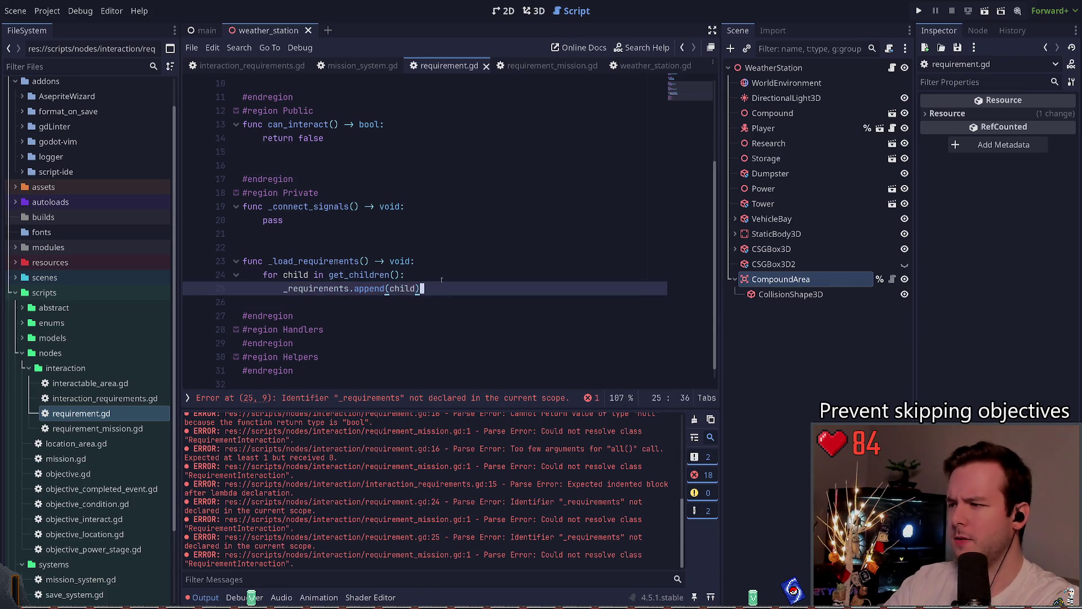
key(shift+Up)
key(shift+Up)
key(shift+Home)
key(alt+Left)
key(j)
key(j)
key(j)
key(j)
key(p)
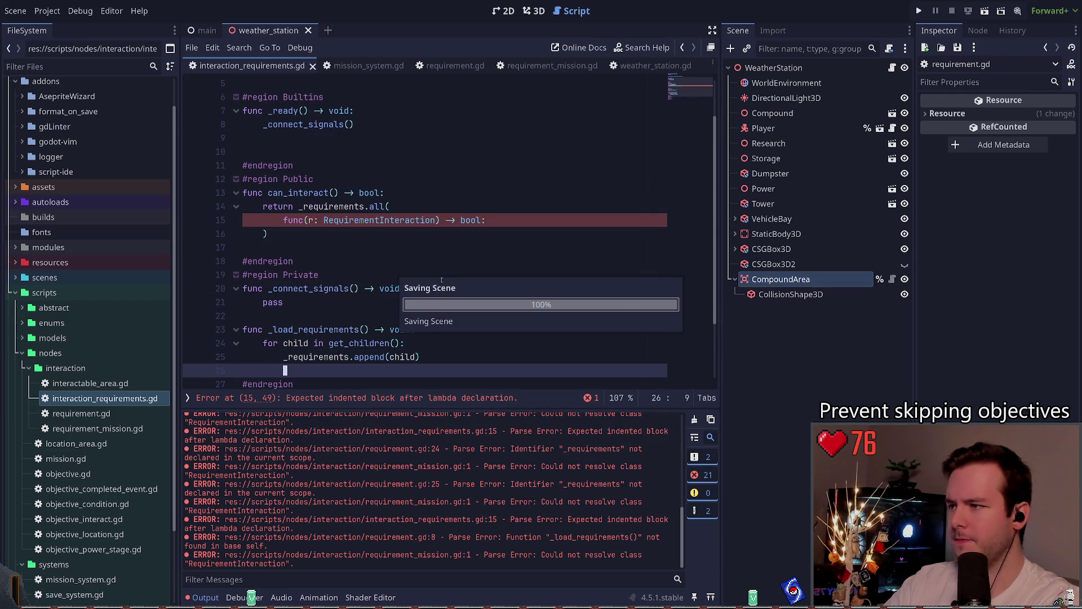
- Make the unfinished lambda return r.can_interact() and save interaction_requirements.gd
scroll(441, 280, down, 1)
key(k)
key(k)
key(k)
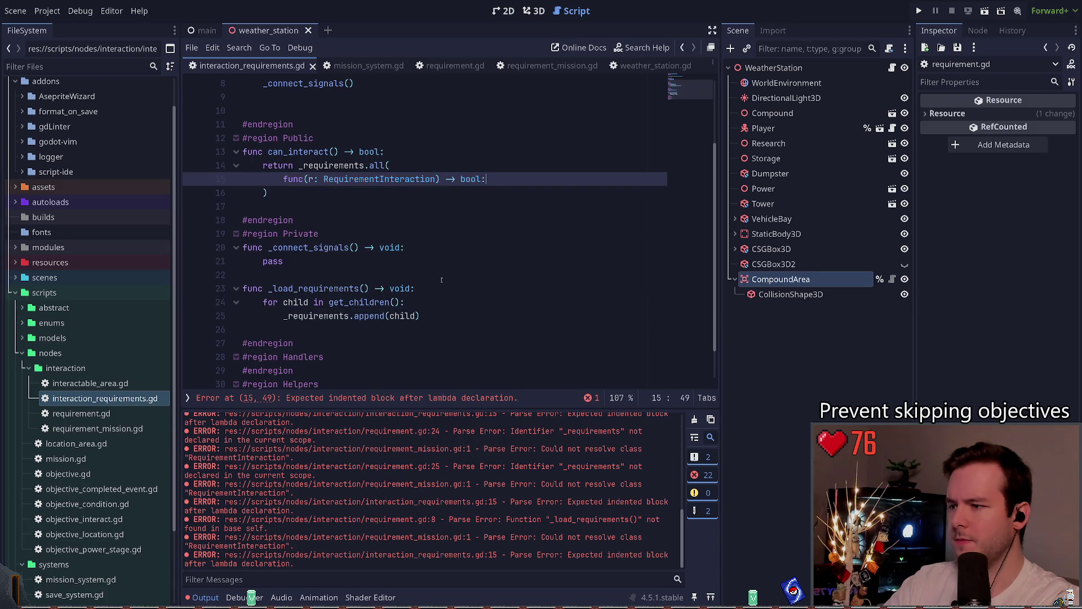
key(shift+o)
text(return r.)
key(Return)
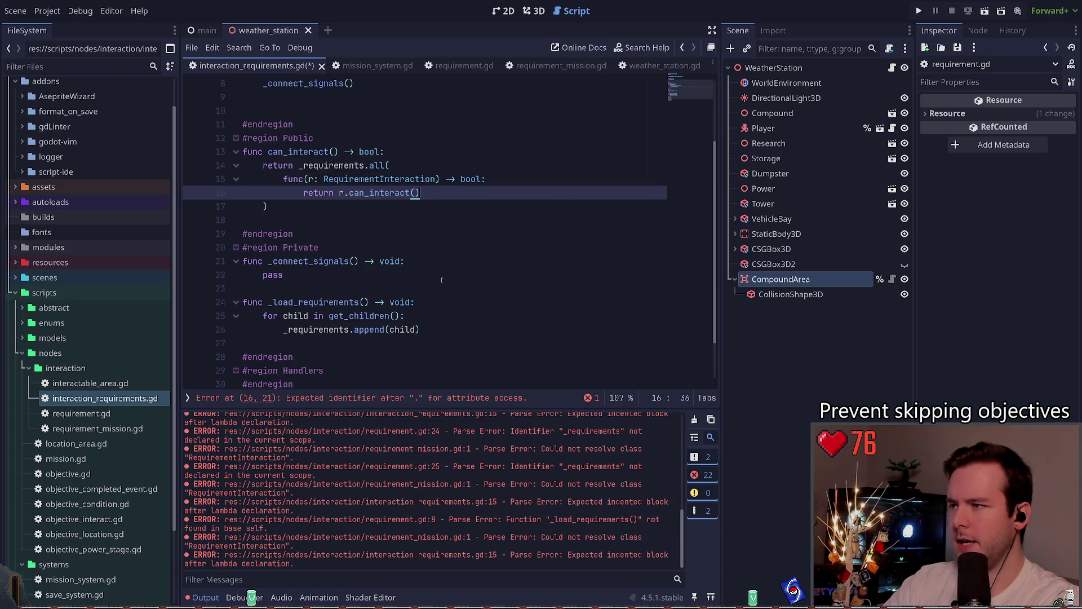
key(ctrl+s)
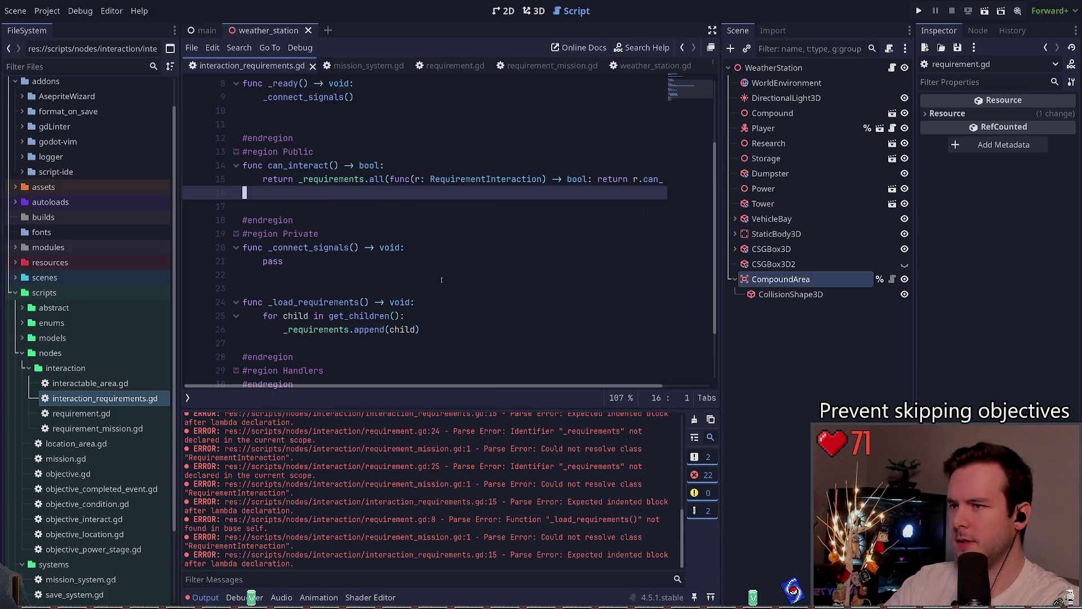
- Review the Public region around can_interact, then bring up mission_system.gd
key(k)
key(k)
key(k)
key(l)
key(j)
key(j)
key(j)
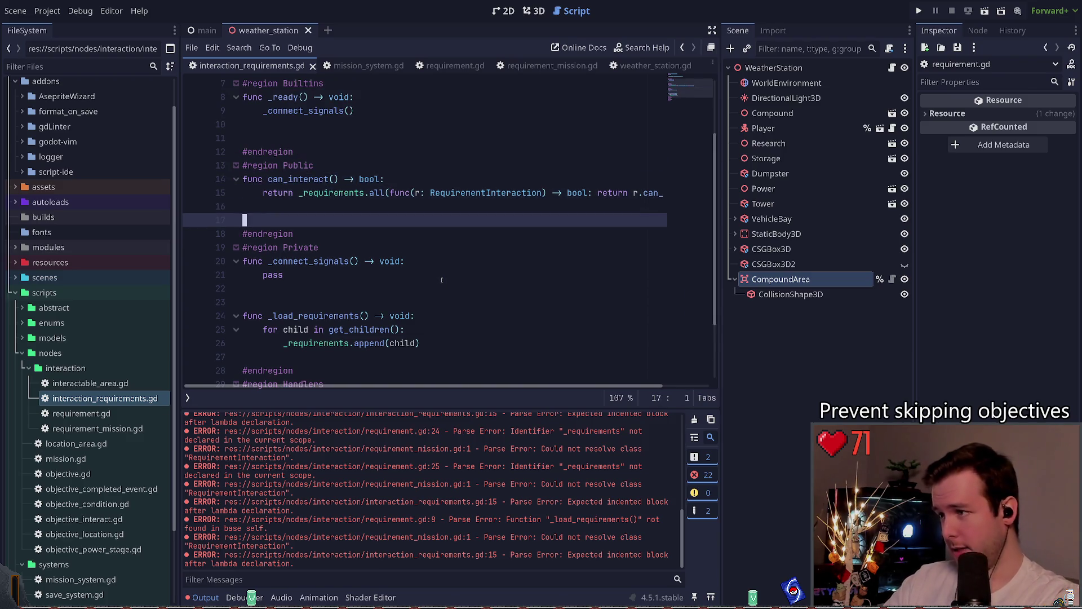
scroll(434, 277, down, 1)
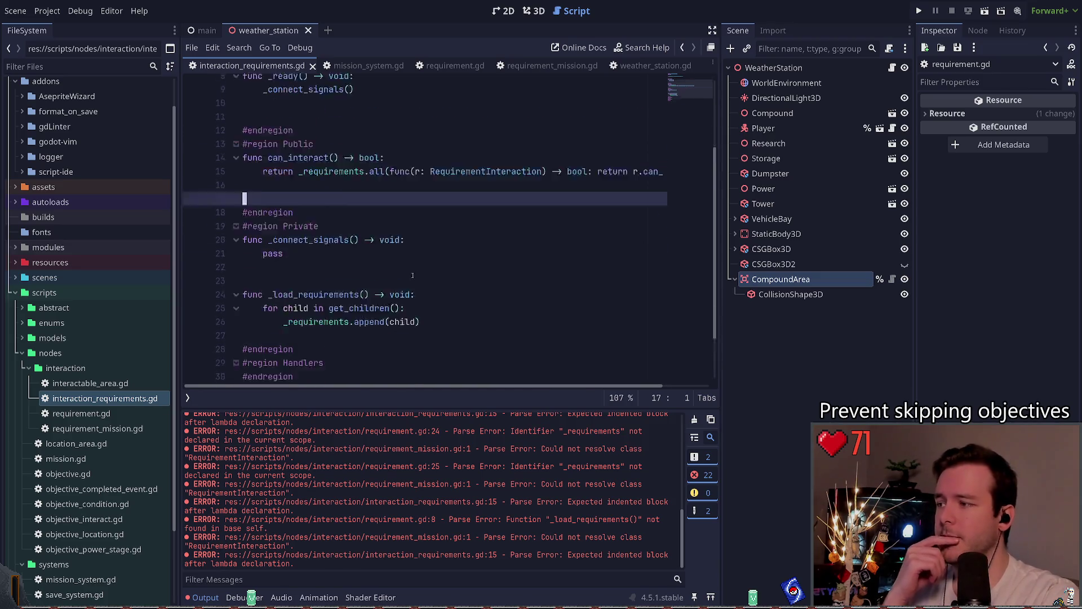
scroll(412, 275, up, 2)
click(363, 66)
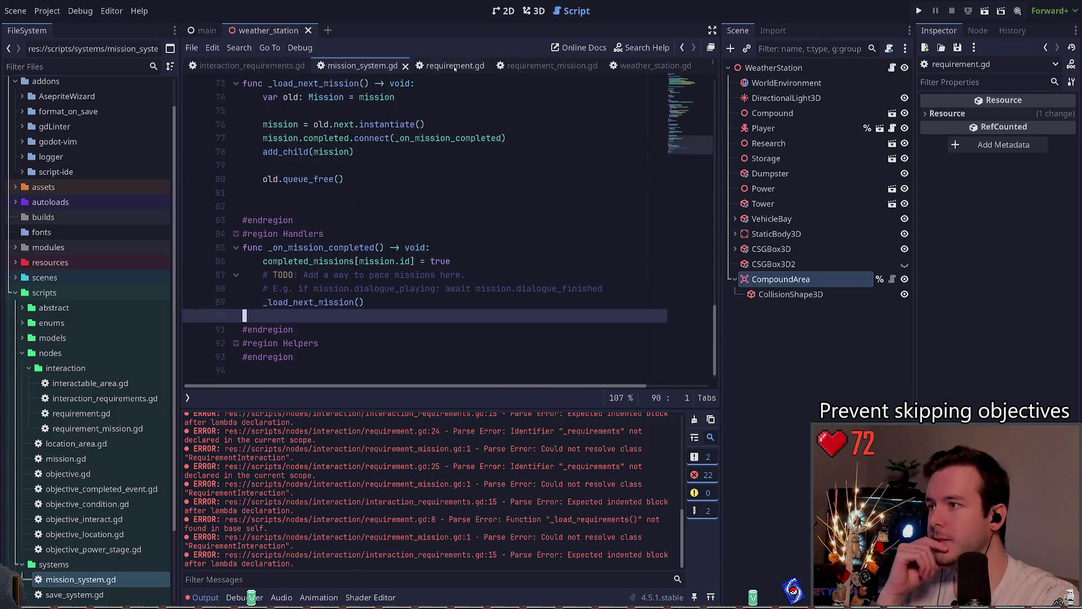
- Move between the requirement.gd and requirement_mission.gd tabs, ending on requirement_mission.gd's empty line 6
click(455, 66)
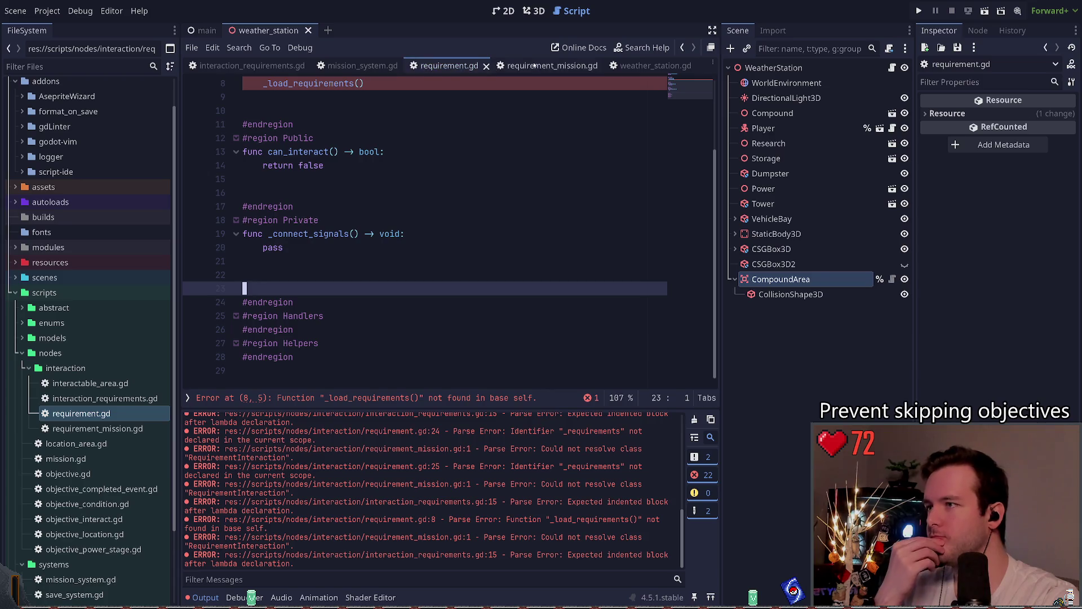
click(420, 193)
click(552, 66)
click(457, 65)
click(545, 65)
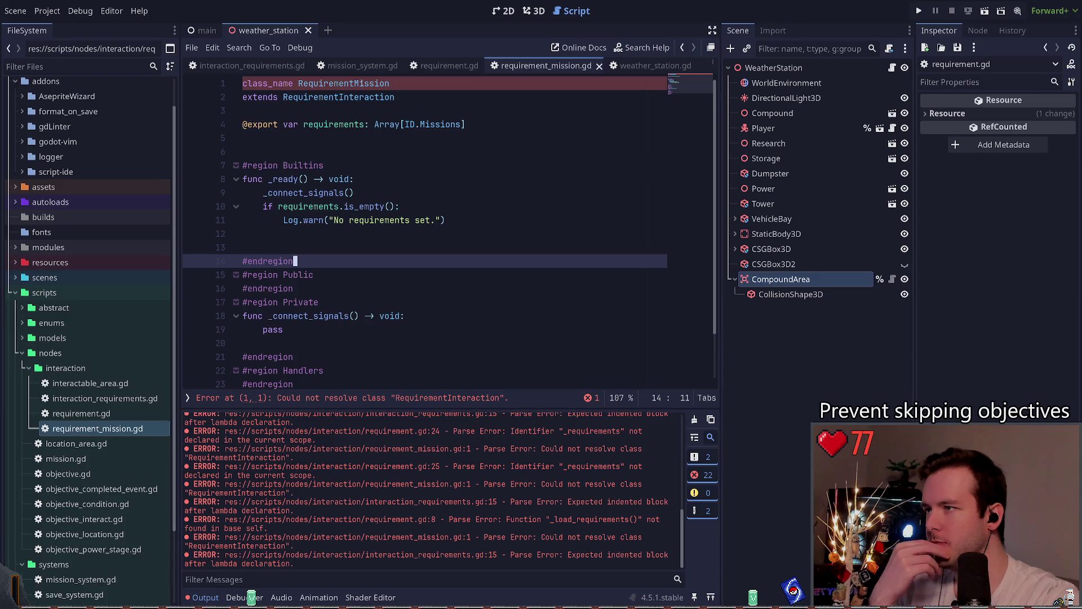
click(401, 146)
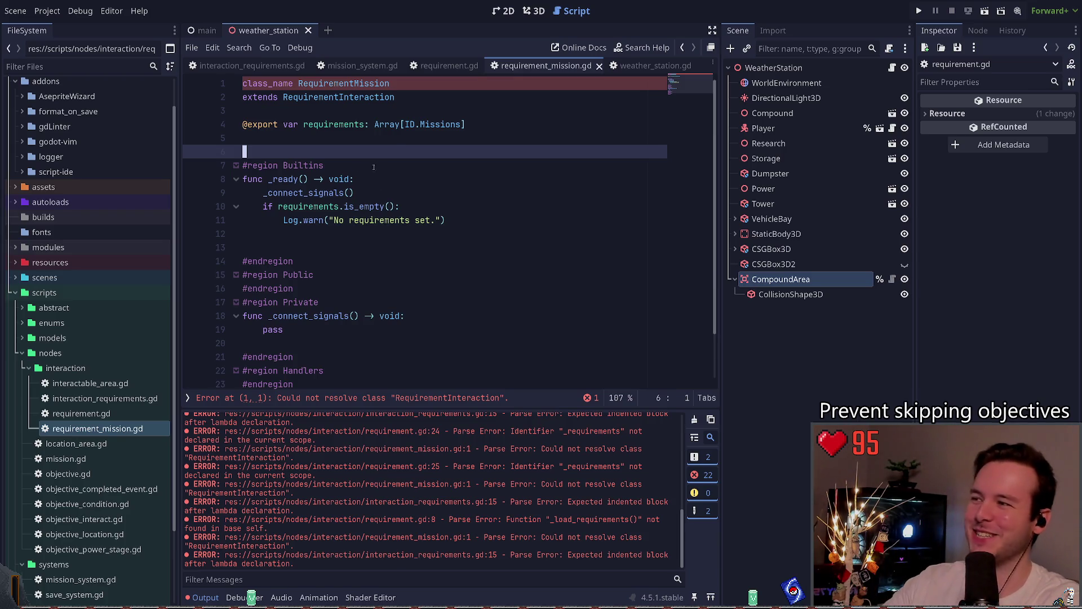
- Cut the empty-requirements warning from requirement_mission.gd and paste it into interaction_requirements.gd
click(355, 167)
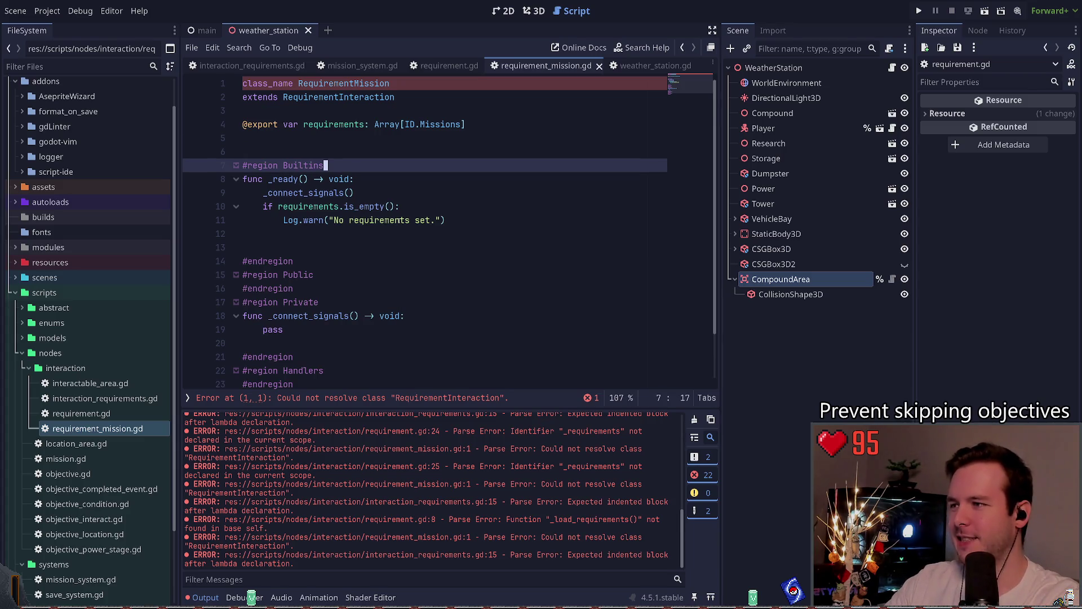
click(434, 207)
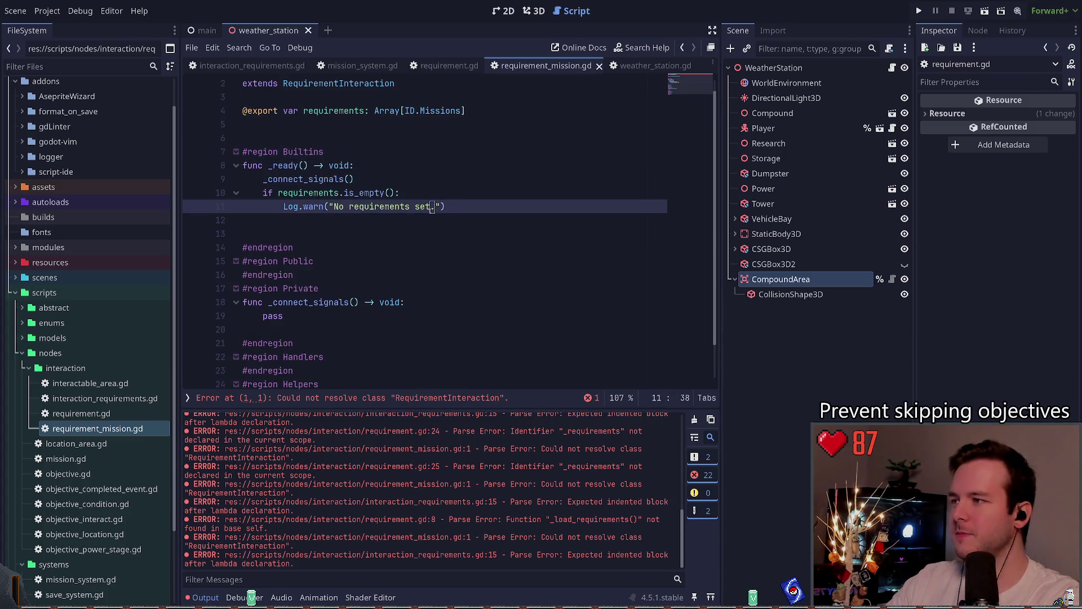
key(shift+Up)
key(ctrl+x)
key(ctrl+shift+comma)
key(ctrl+shift+comma)
key(ctrl+shift+comma)
key(Up)
key(Up)
key(Up)
key(End)
key(ctrl+v)
key(ctrl+s)
- Move the warning check down into _load_requirements below the loop, and save
key(ctrl+Left)
scroll(431, 210, down, 3)
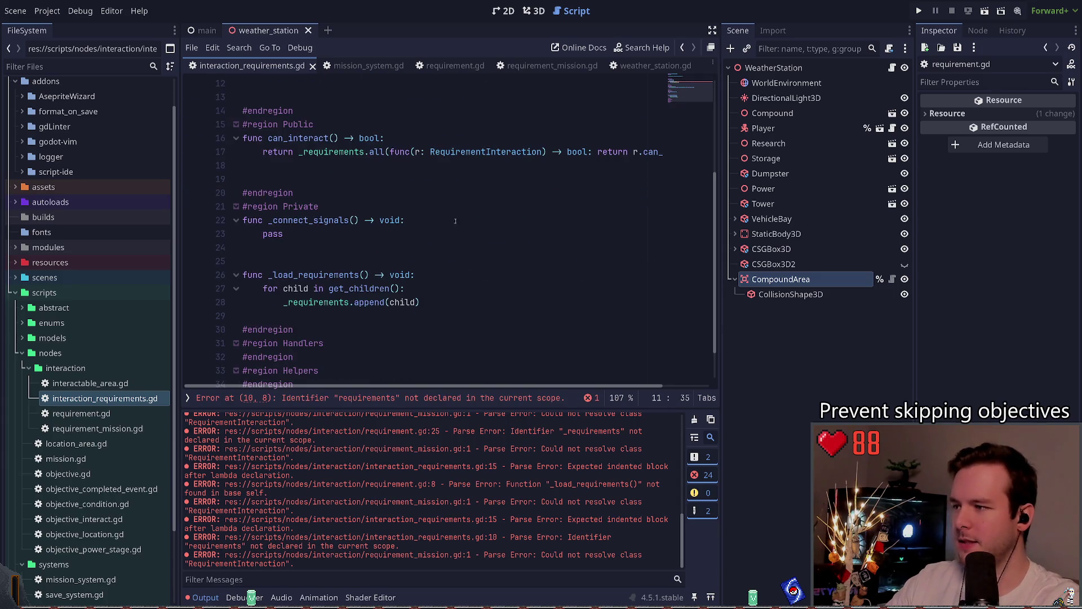
scroll(500, 234, up, 1)
key(shift+Up)
key(alt+Down)
key(alt+Down)
key(alt+Down)
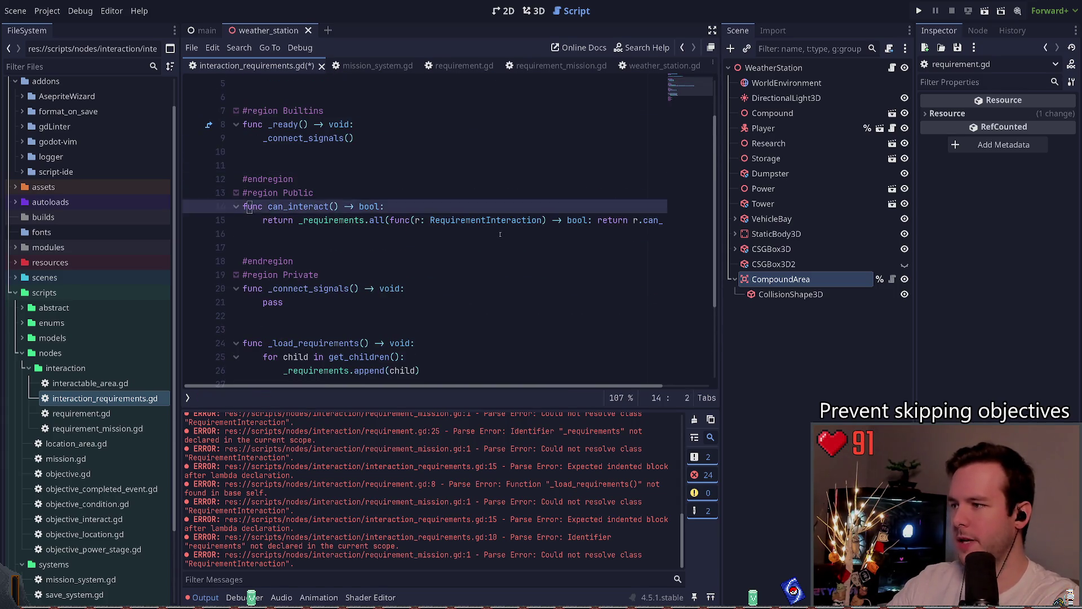
key(End)
key(ctrl+s)
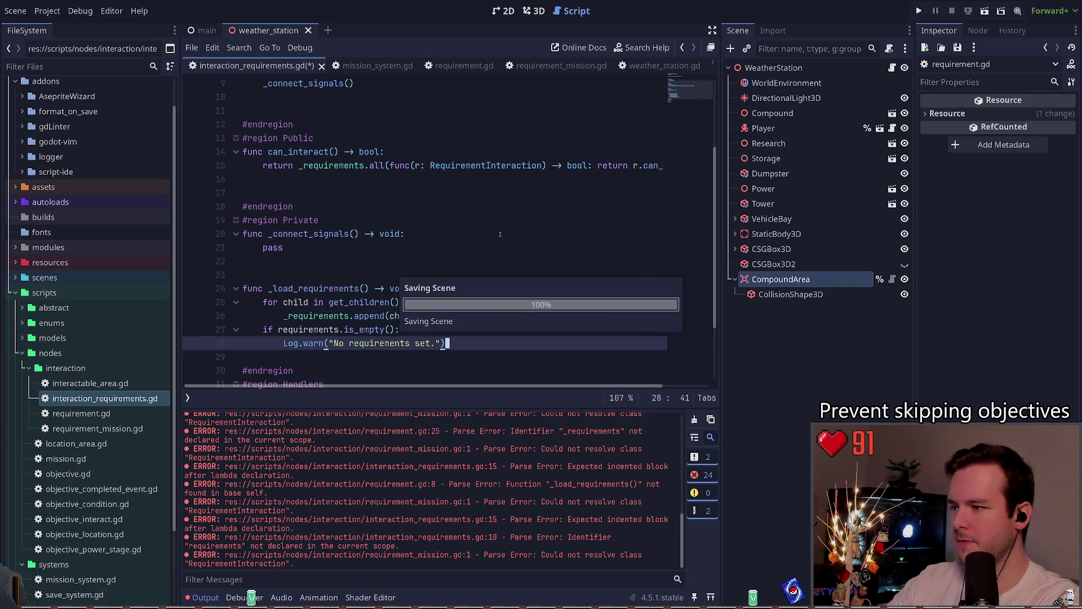
- Correct the append line's child call and add a blank line after the loop, then save
key(Up)
key(Up)
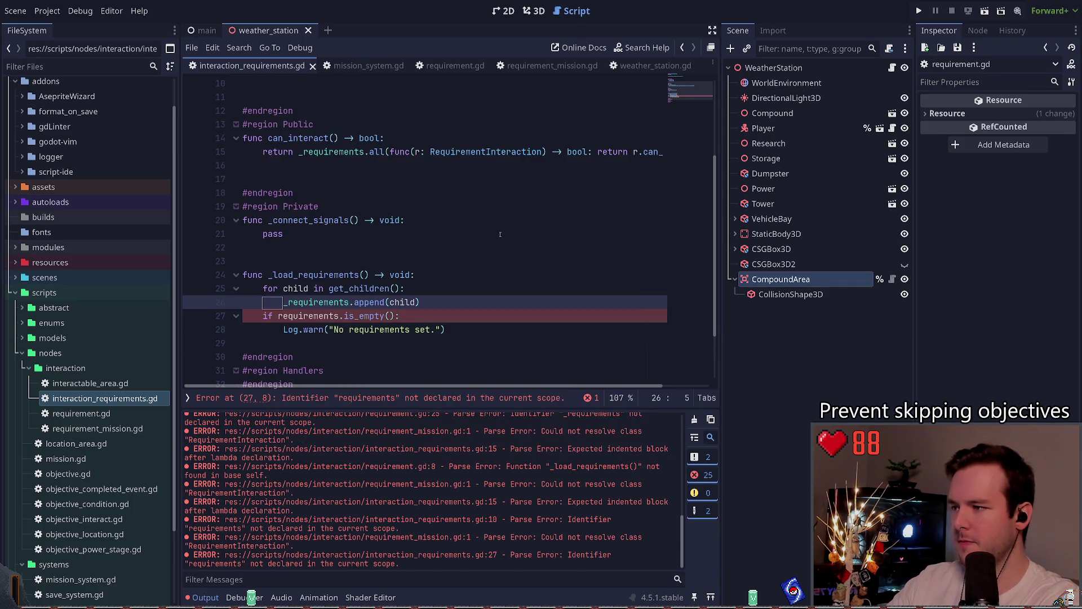
text(jwi_)
key(Return)
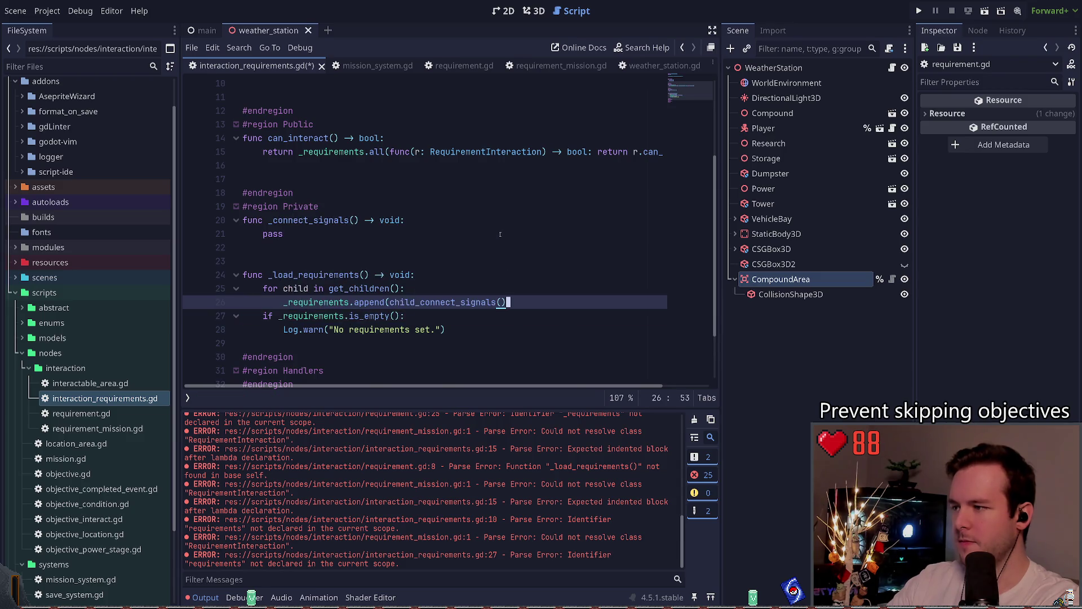
key(ctrl+BackSpace)
text(child))
key(Return)
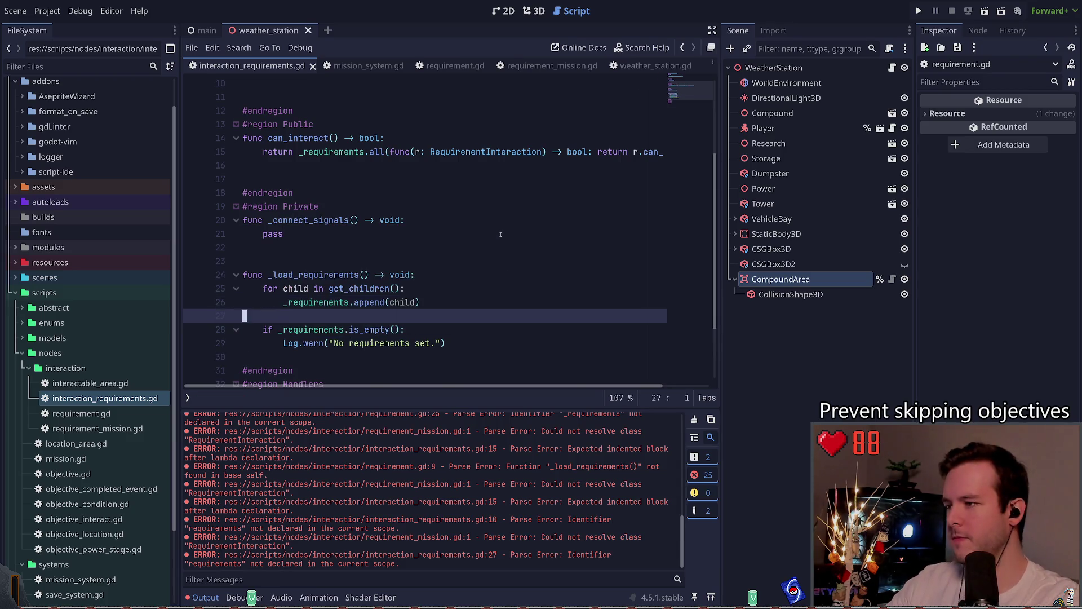
key(ctrl+s)
- Call _load_requirements() in _ready after _connect_signals
click(390, 196)
key(Return)
text(_lo)
key(Return)
key(Escape)
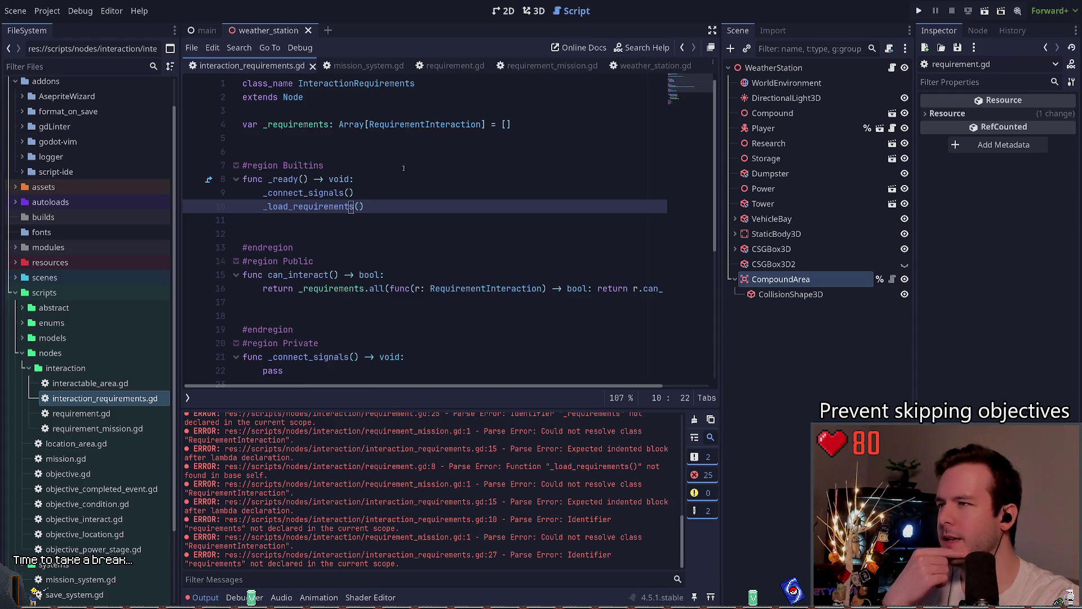
- Remove the stale _load_requirements call from requirement.gd and save it
click(364, 66)
click(447, 66)
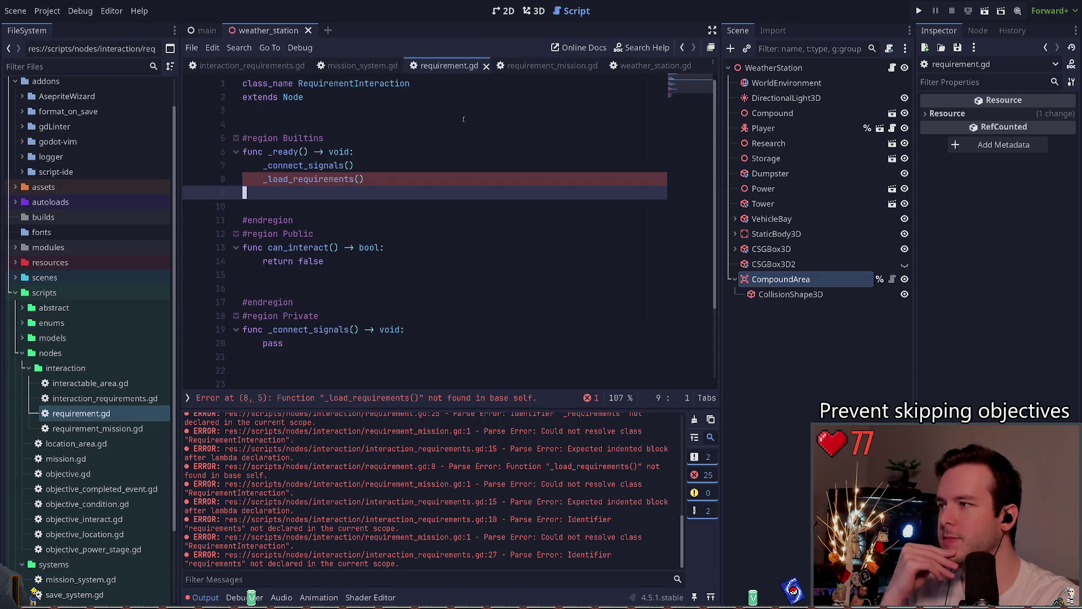
click(415, 181)
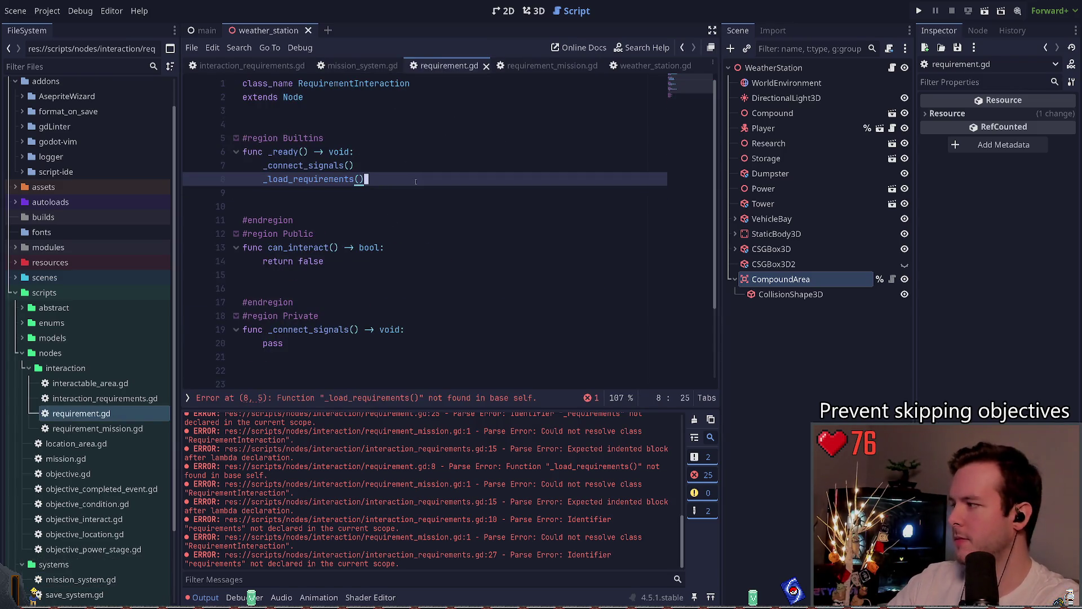
key(ctrl+x)
key(ctrl+s)
- Go through requirement_mission.gd up to the exported requirements line
click(546, 66)
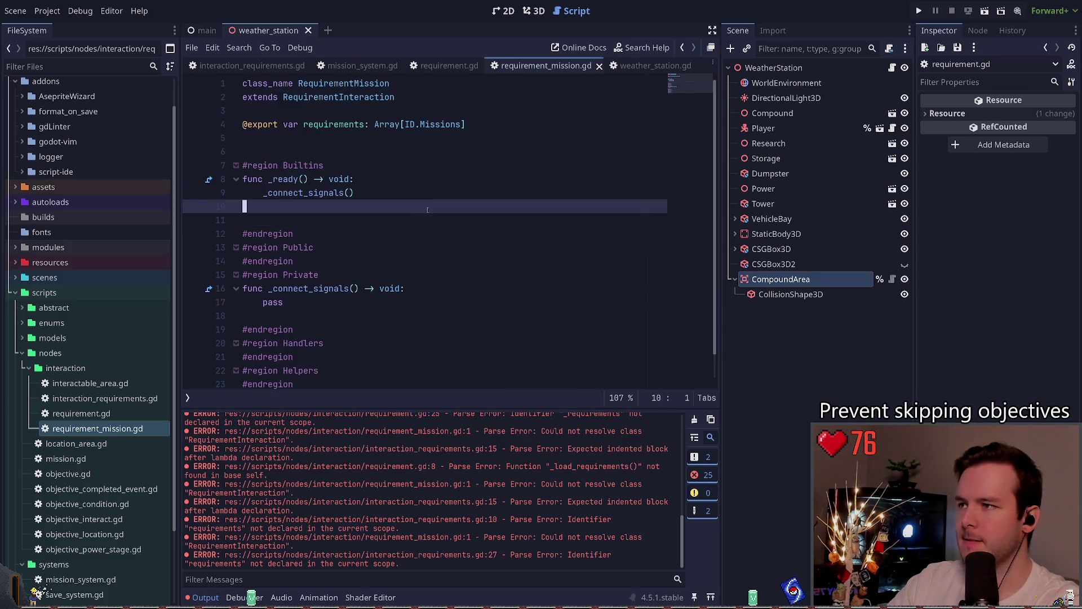
click(485, 137)
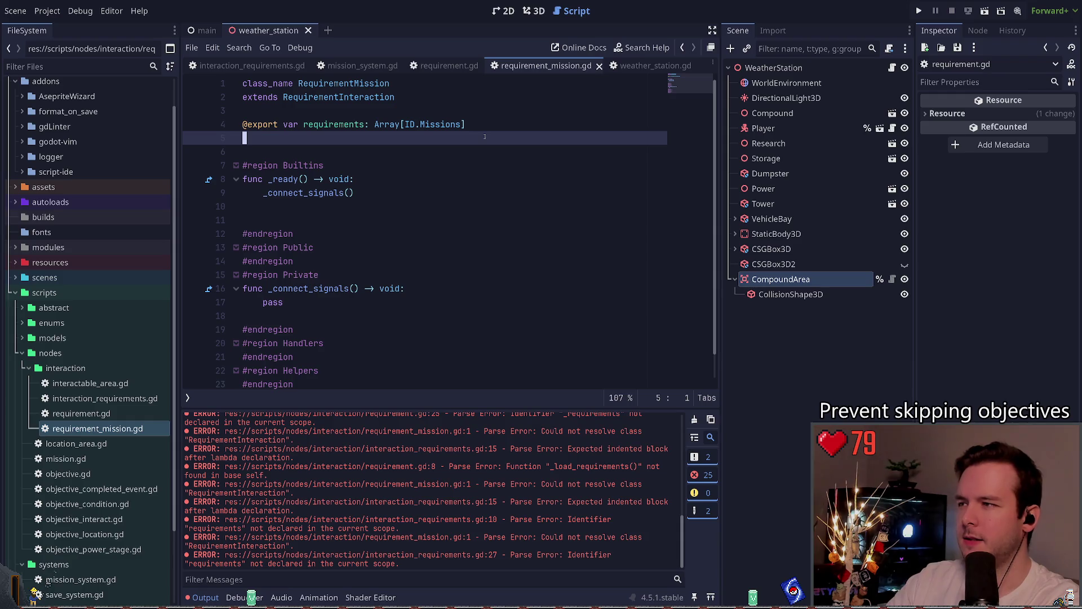
key(Down)
key(Down)
key(Down)
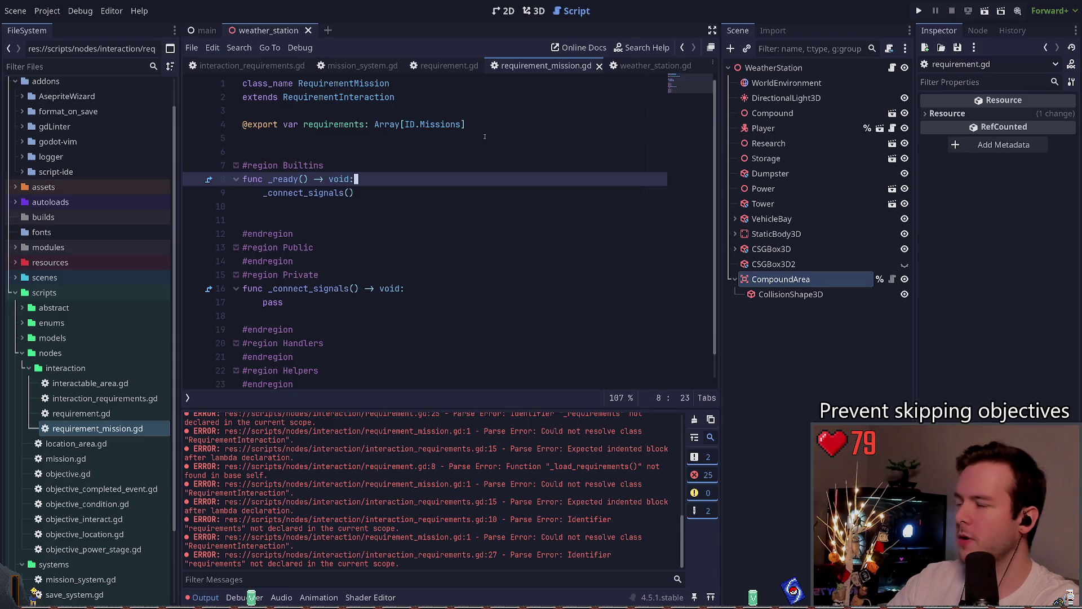
key(Down)
key(Down)
key(Down)
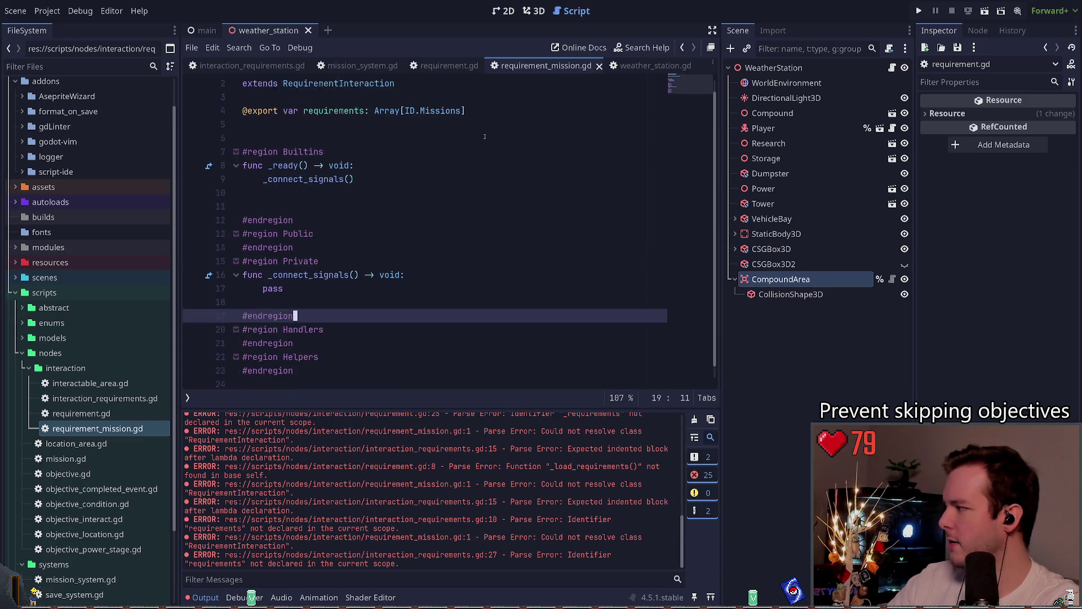
key(Up)
key(Up)
key(Up)
key(End)
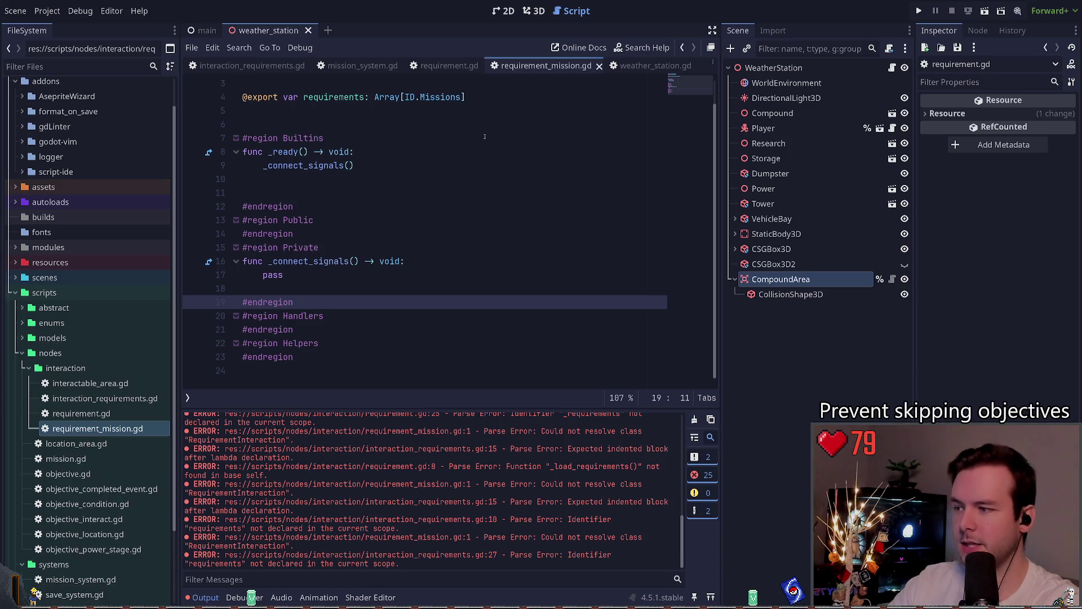
click(400, 286)
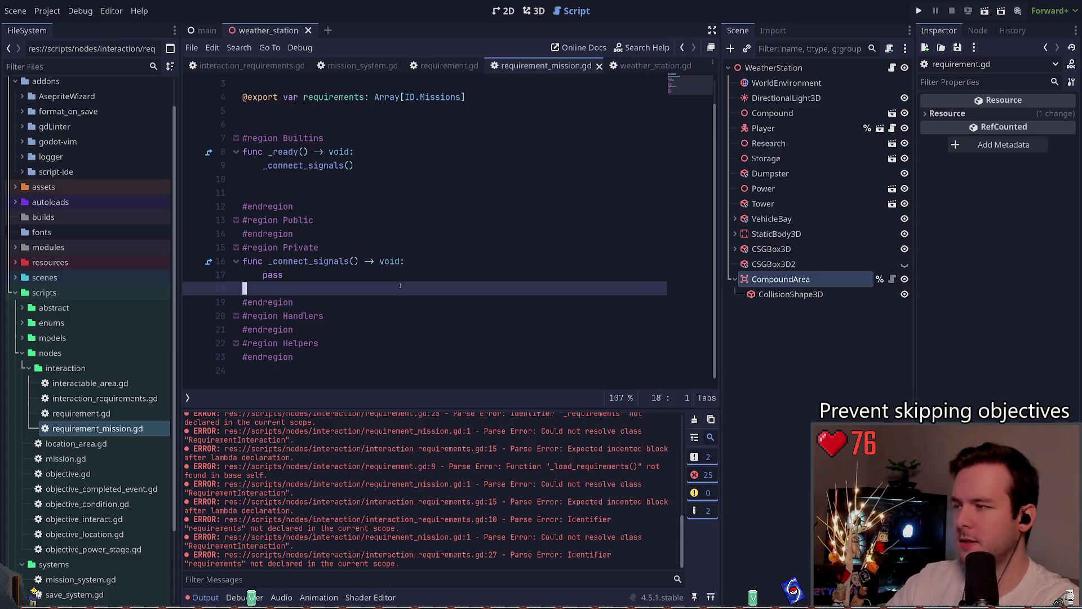
key(Up)
key(Up)
key(Up)
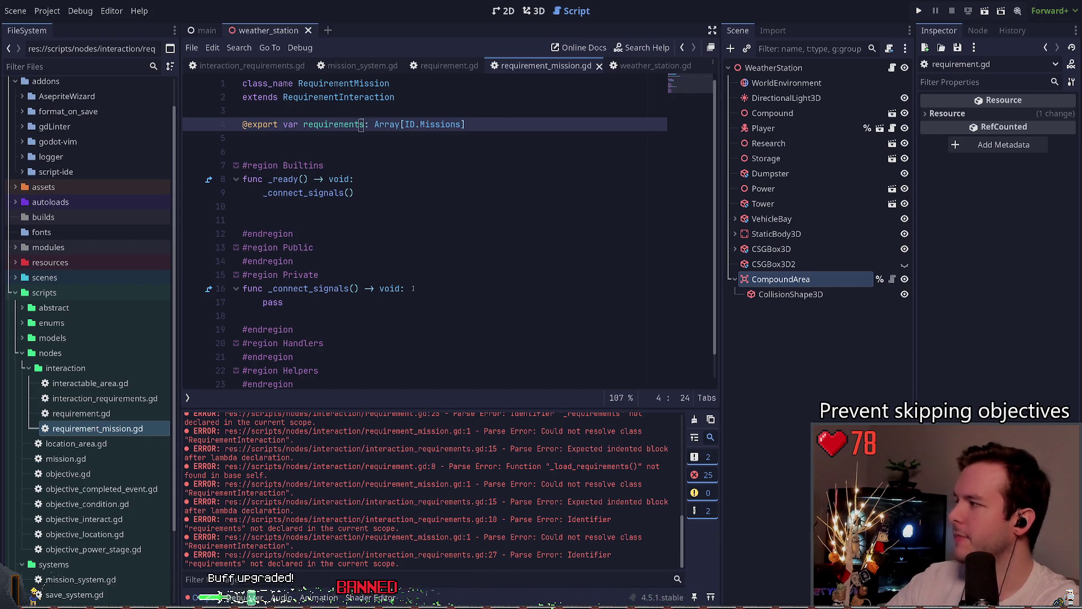
- Declare func can_interact() -> bool on new lines under #region Public, then return to requirement.gd
key(j)
key(j)
key(j)
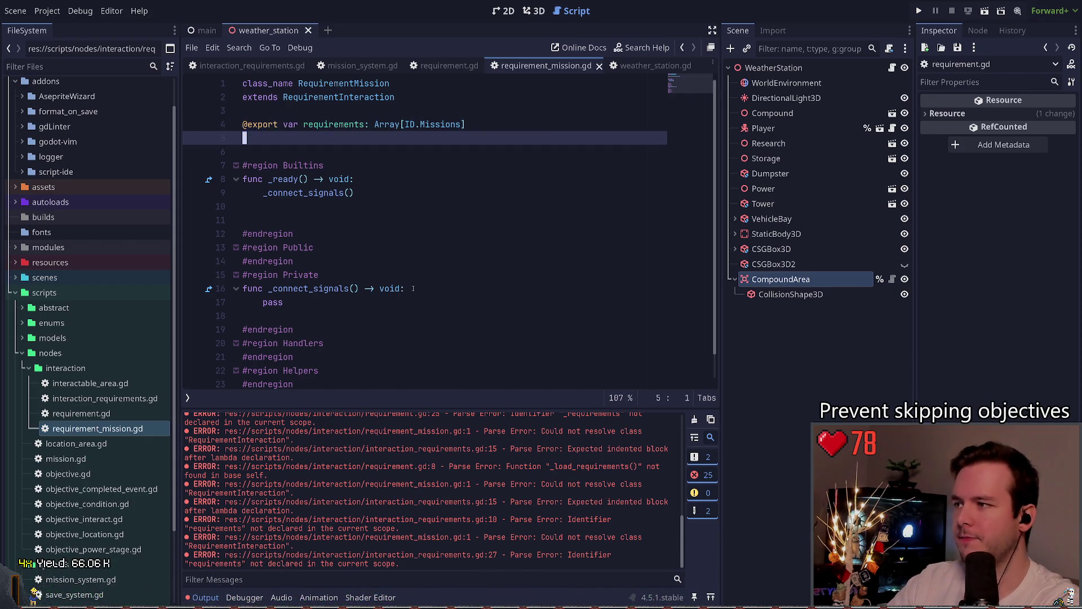
key(j)
key(j)
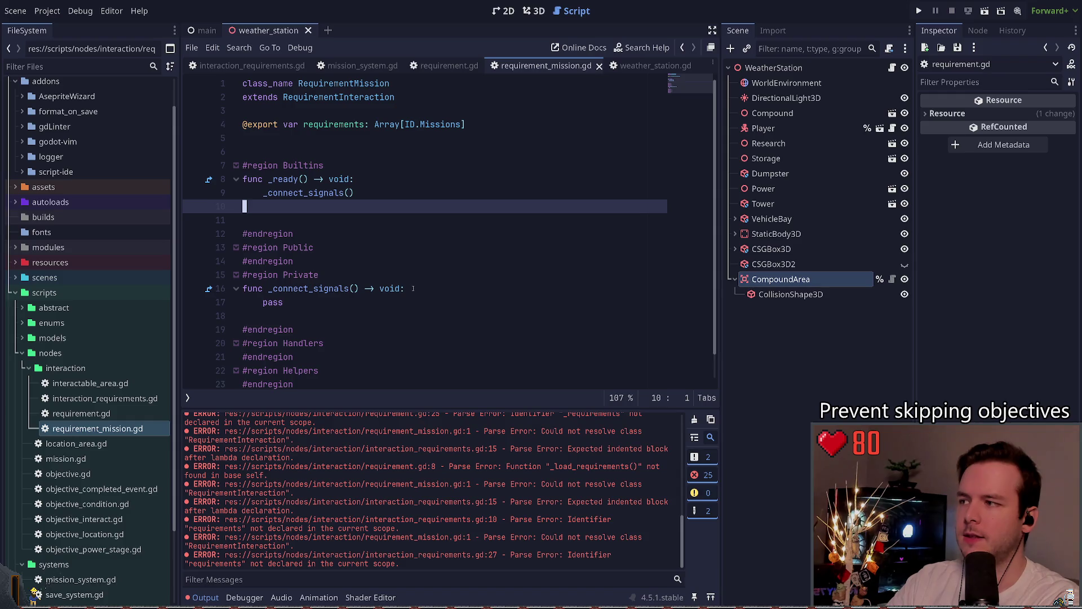
key(j)
key(j)
key(j)
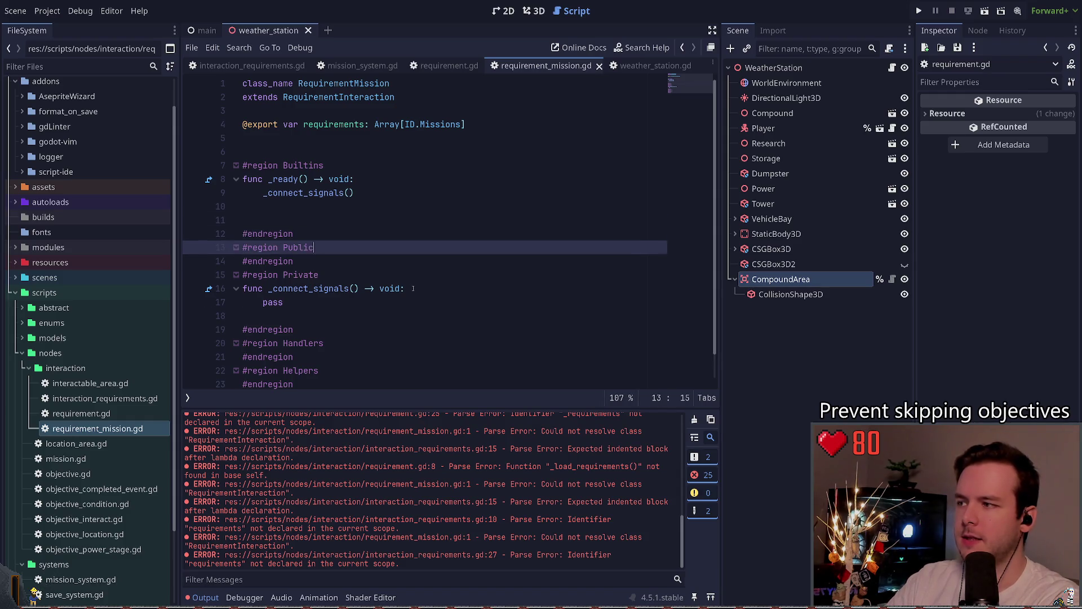
key(o)
key(Return)
key(Up)
text(func can_)
key(Return)
key(Return)
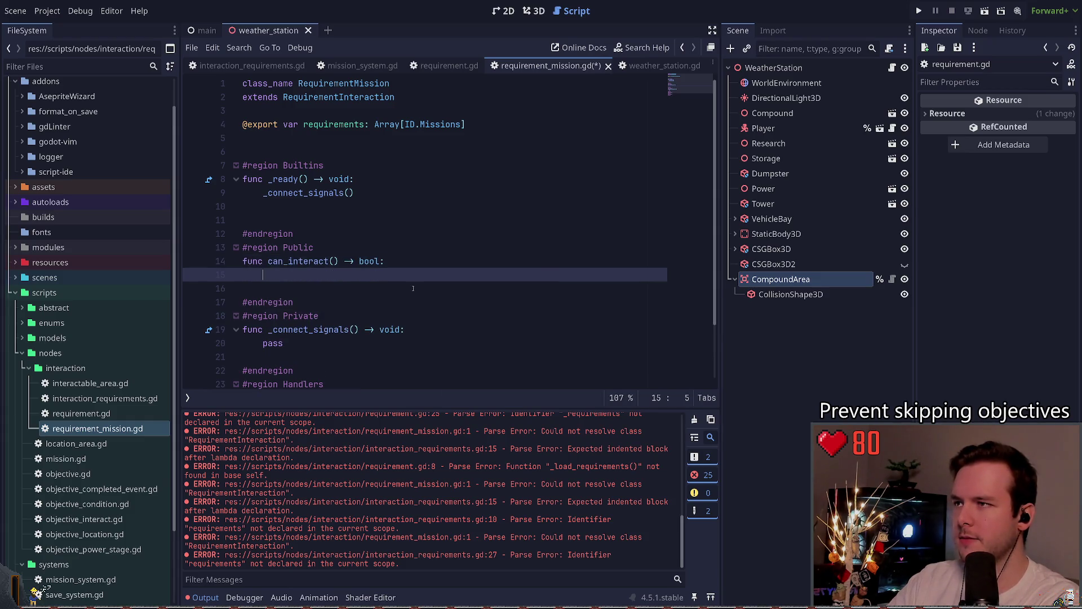
key(alt+Left)
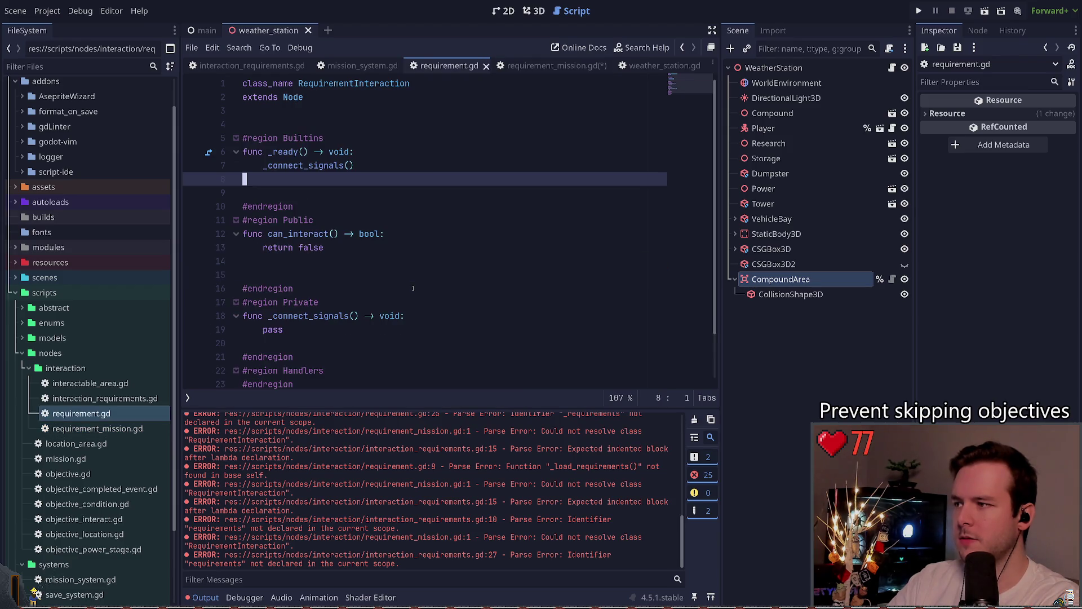
key(j)
key(j)
key(j)
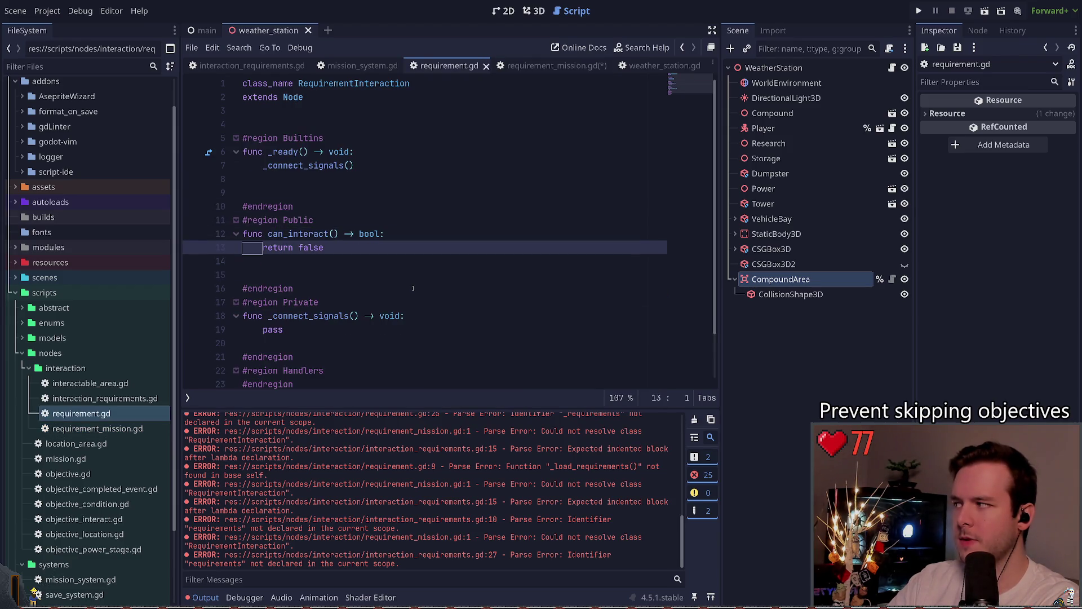
key(j)
key(j)
key(j)
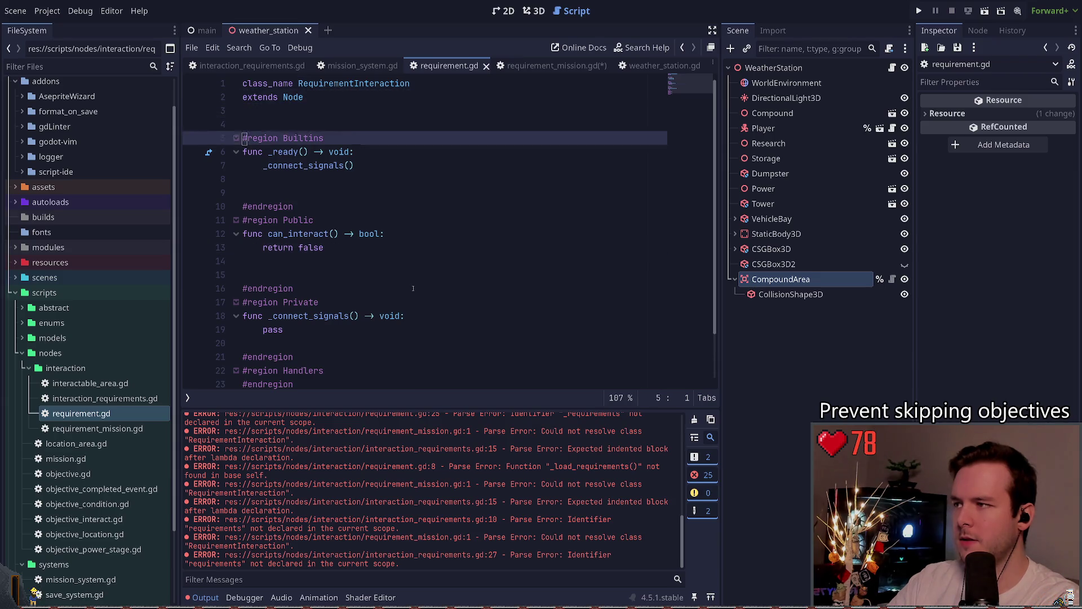
key(G)
key(g)
key(g)
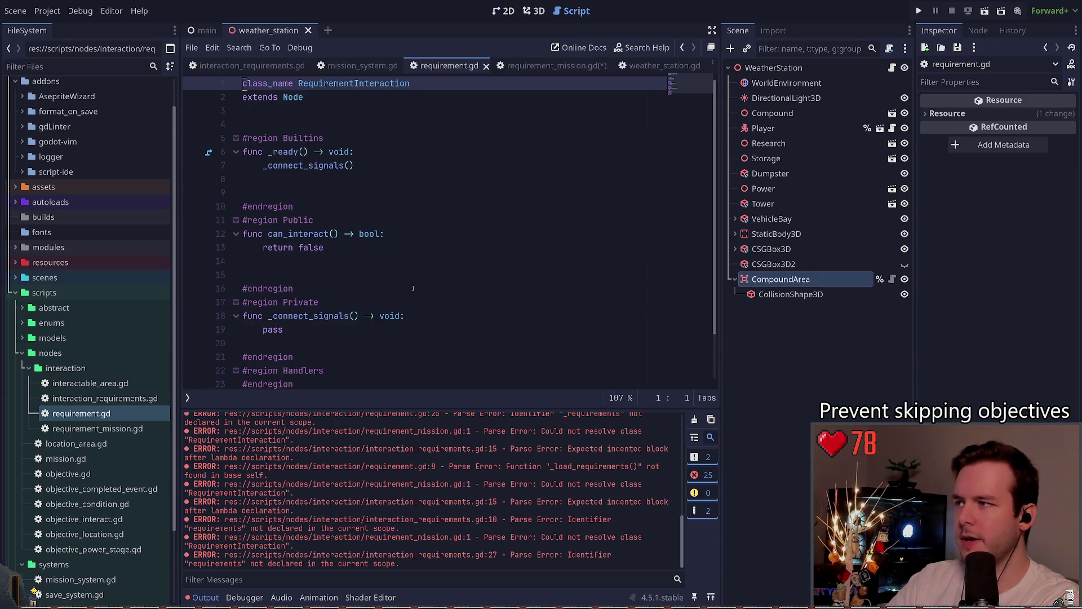
key(j)
key(j)
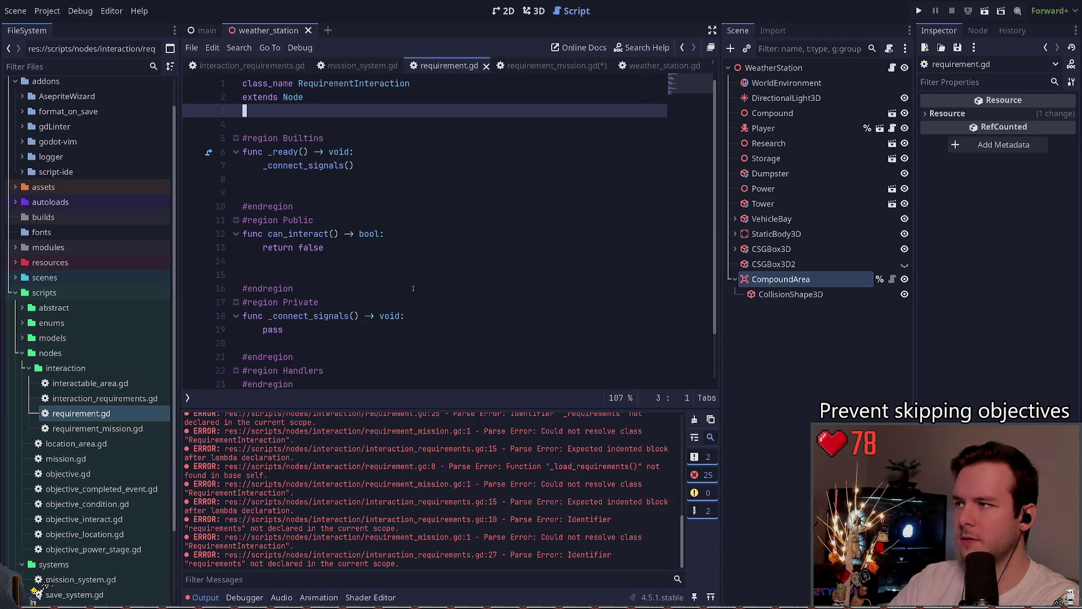
key(k)
key(k)
text(i@eb)
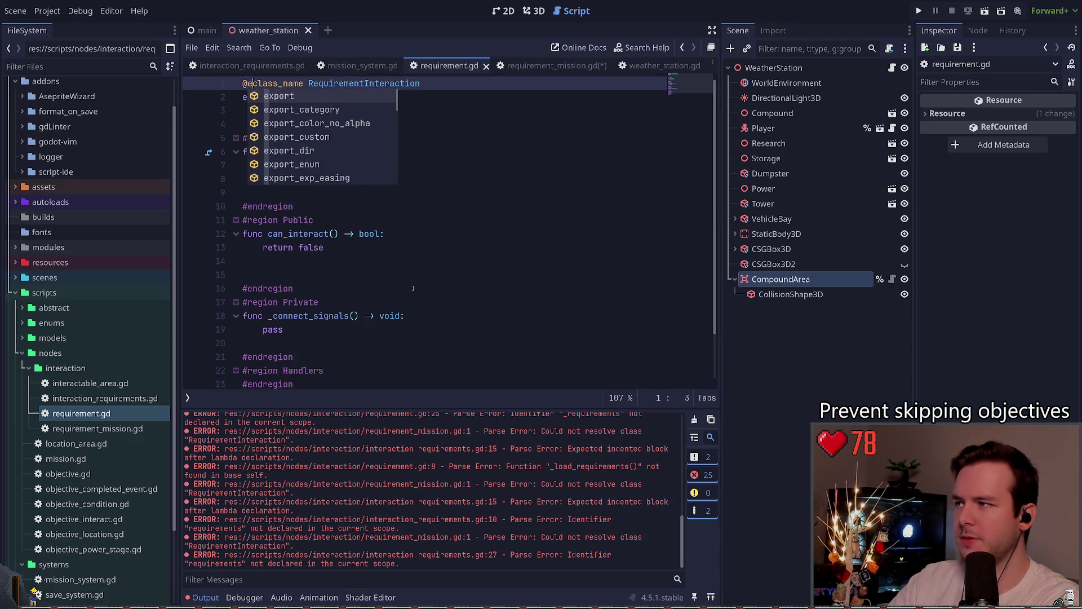
key(BackSpace)
key(BackSpace)
text(abr)
key(Return)
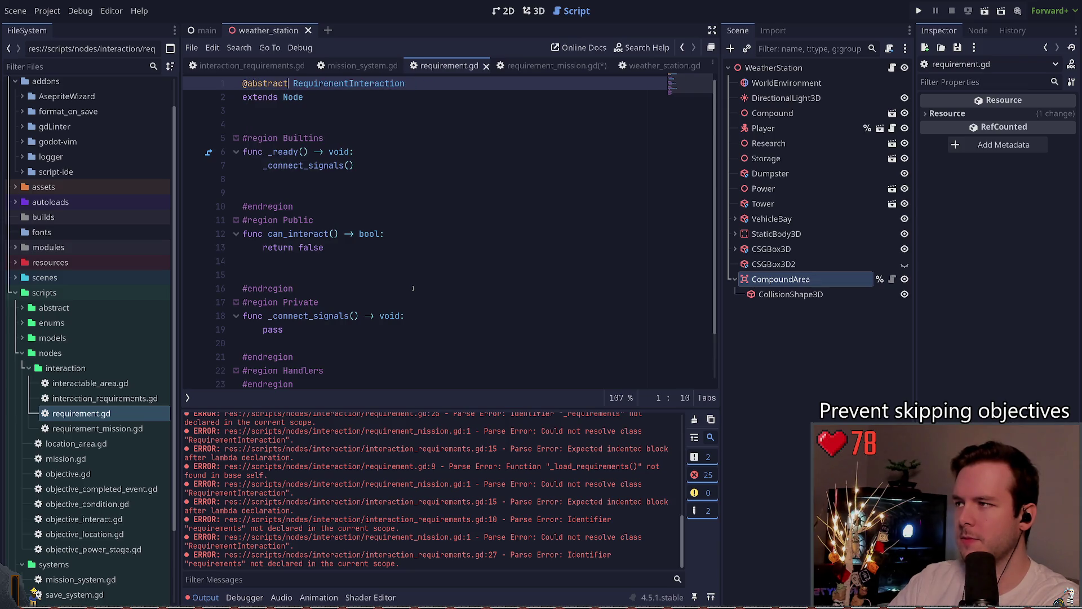
text(lsas_)
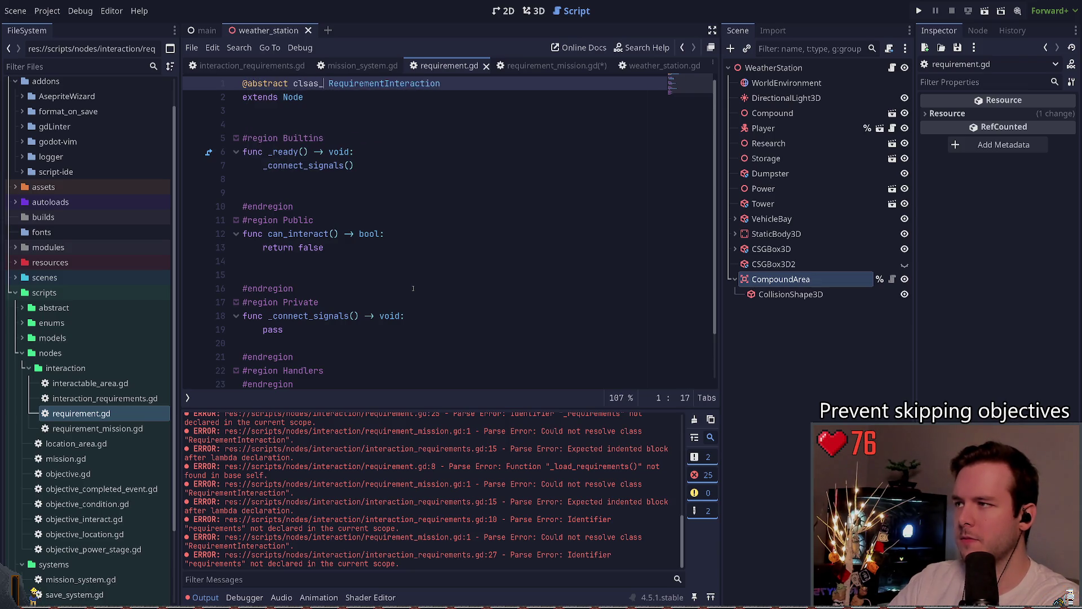
text(ass_name)
key(Escape)
- Delete the _ready function and its leftover empty line from requirement.gd
key(j)
key(j)
key(j)
key(j)
key(k)
key(k)
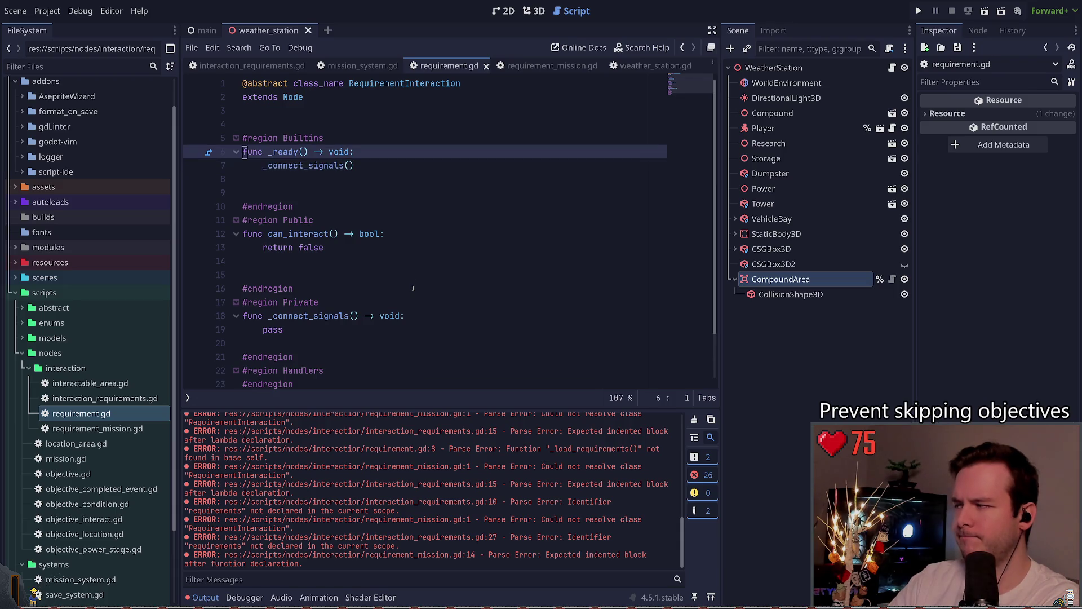
key(d)
key(d)
key(c)
key(2)
key(j)
key(Escape)
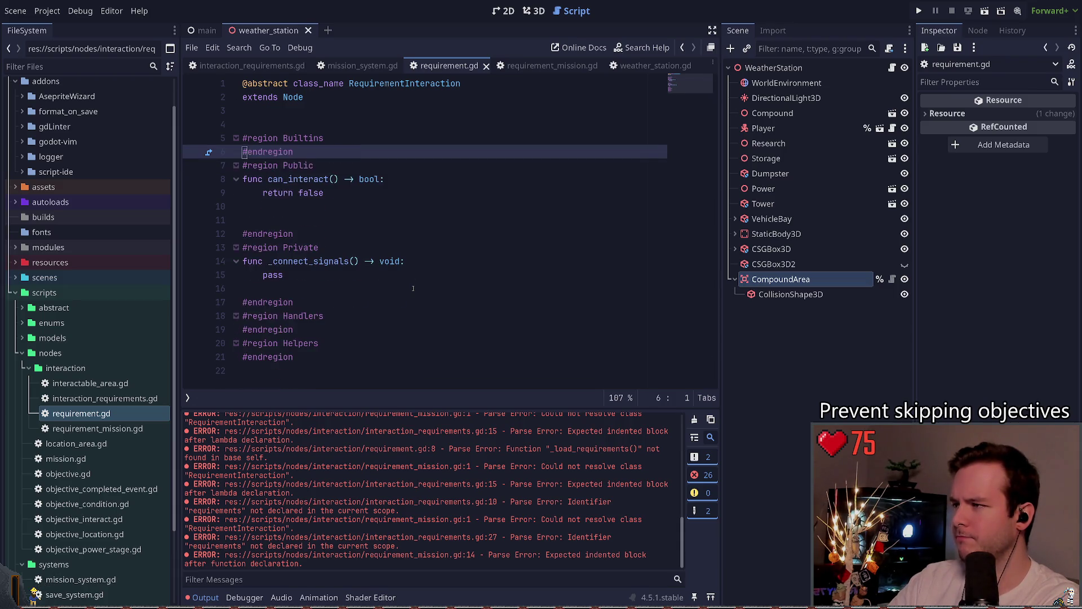
key(d)
key(d)
key(j)
key(j)
text(i@e)
key(BackSpace)
text(ab)
key(Tab)
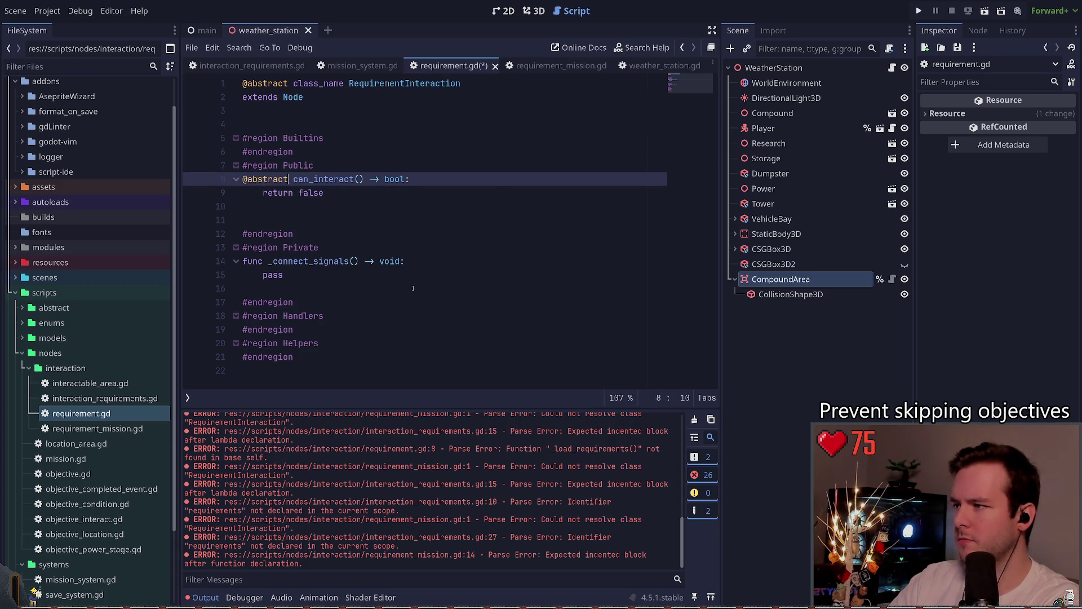
text(func)
key(End)
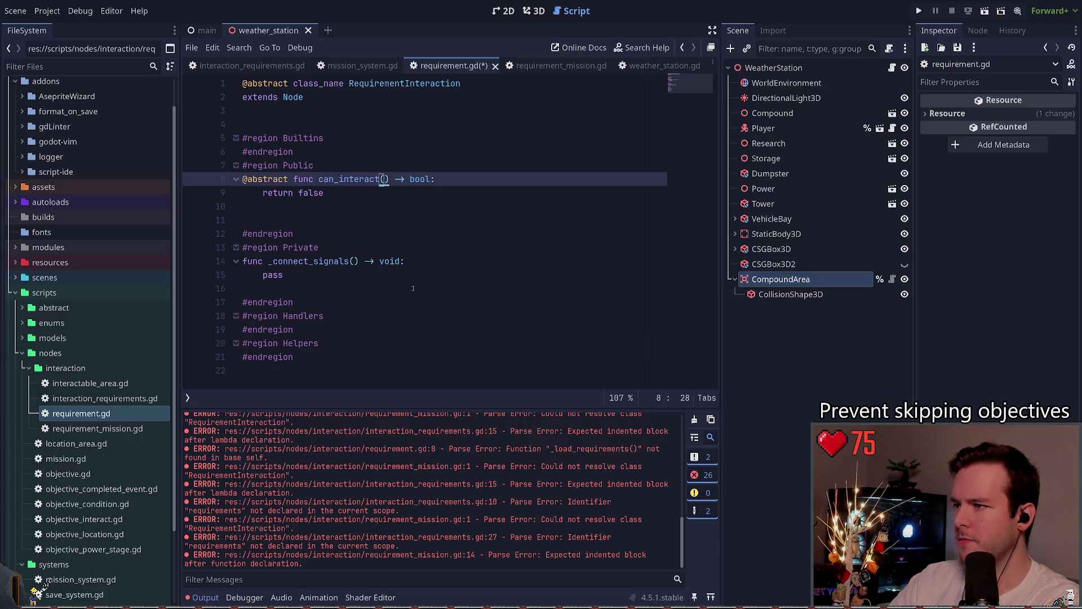
text(;)
key(Escape)
key(j)
key(d)
key(d)
key(ctrl+s)
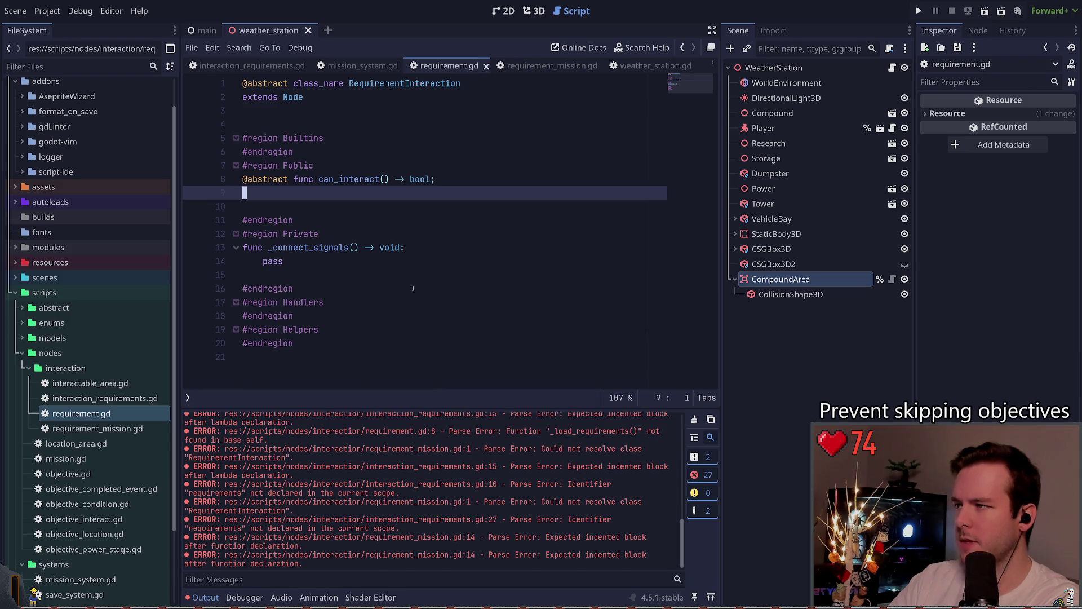
- Delete the _connect_signals function and blank lines from requirement.gd, and save
key(d)
key(d)
key(d)
key(j)
key(j)
key(j)
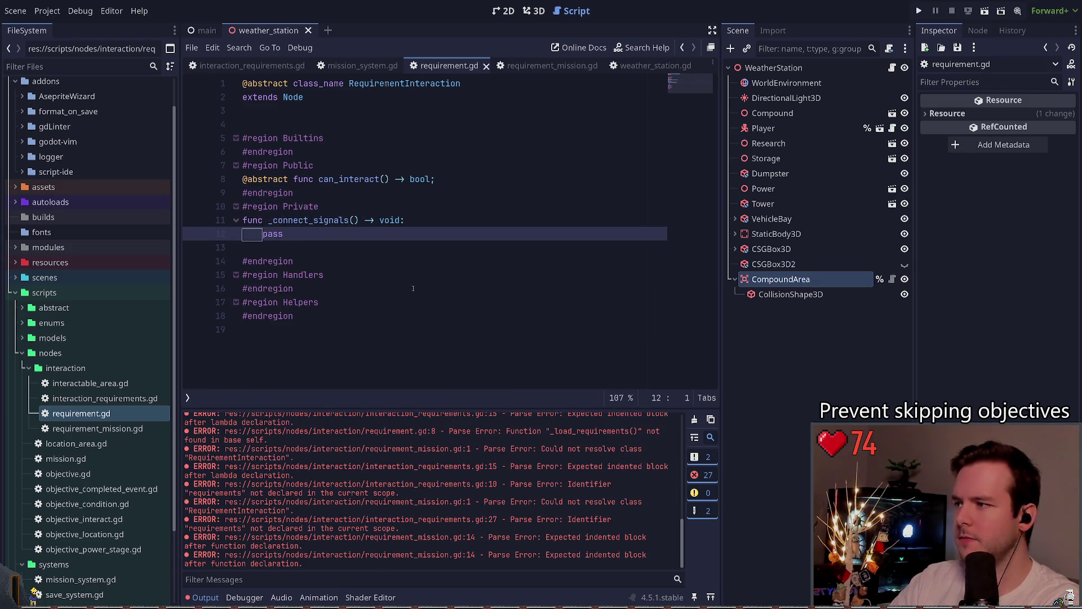
key(d)
key(d)
key(d)
key(k)
key(d)
key(d)
key(ctrl+s)
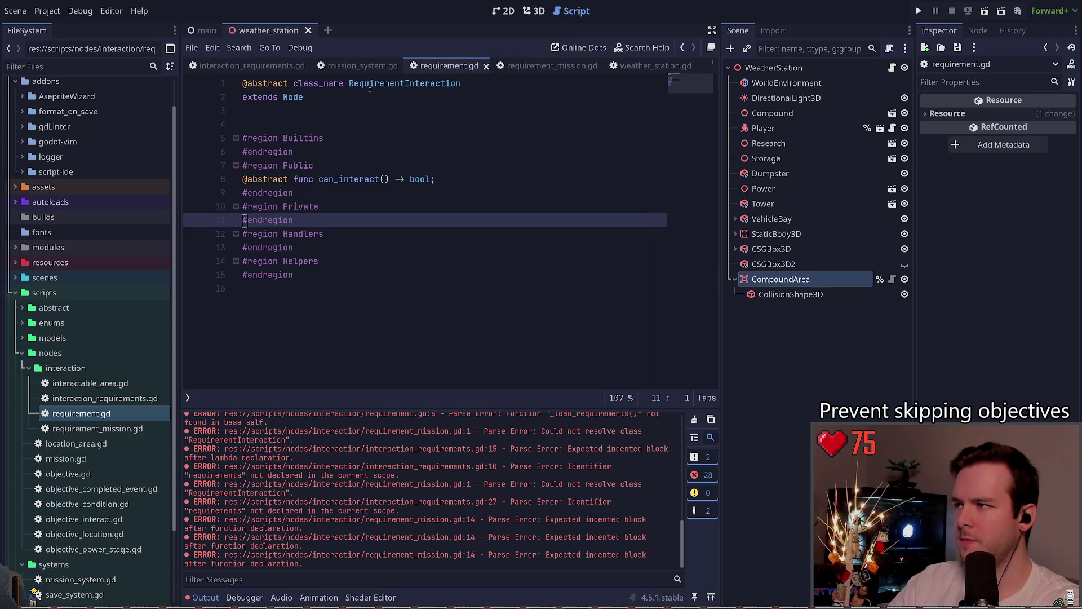
- Save interaction_requirements.gd, then add the missing ';' in requirement.gd and save it
key(alt+Left)
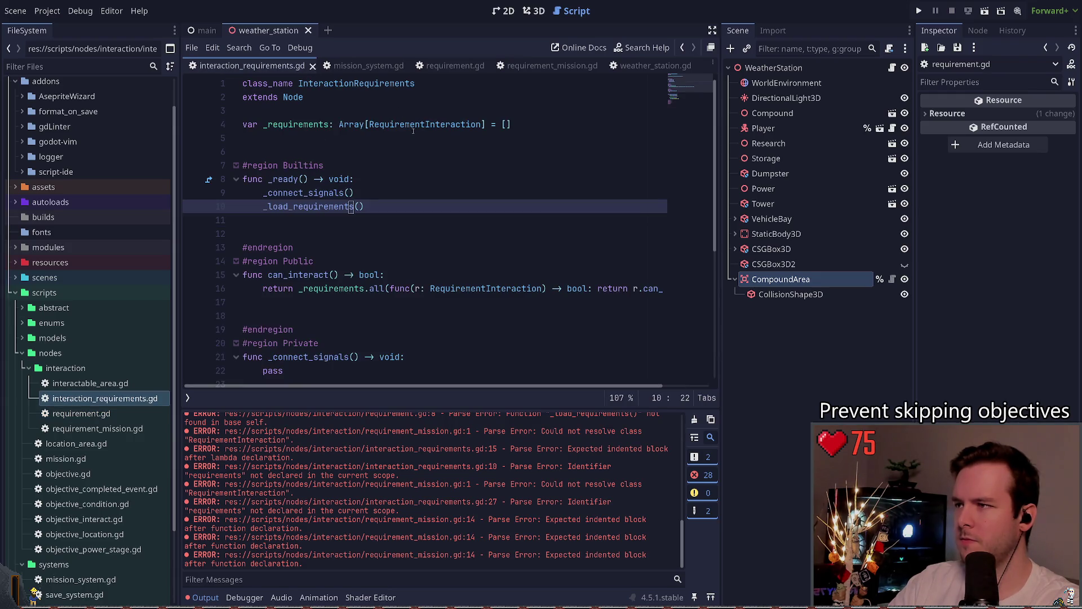
key(k)
key(k)
key(k)
key(ctrl+s)
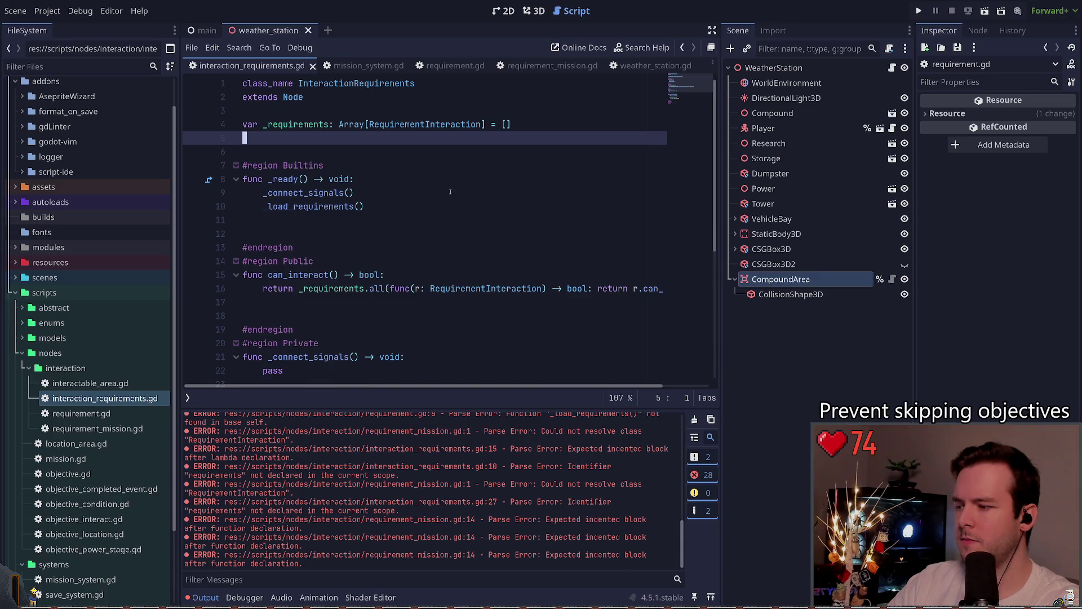
click(449, 65)
key(ctrl+s)
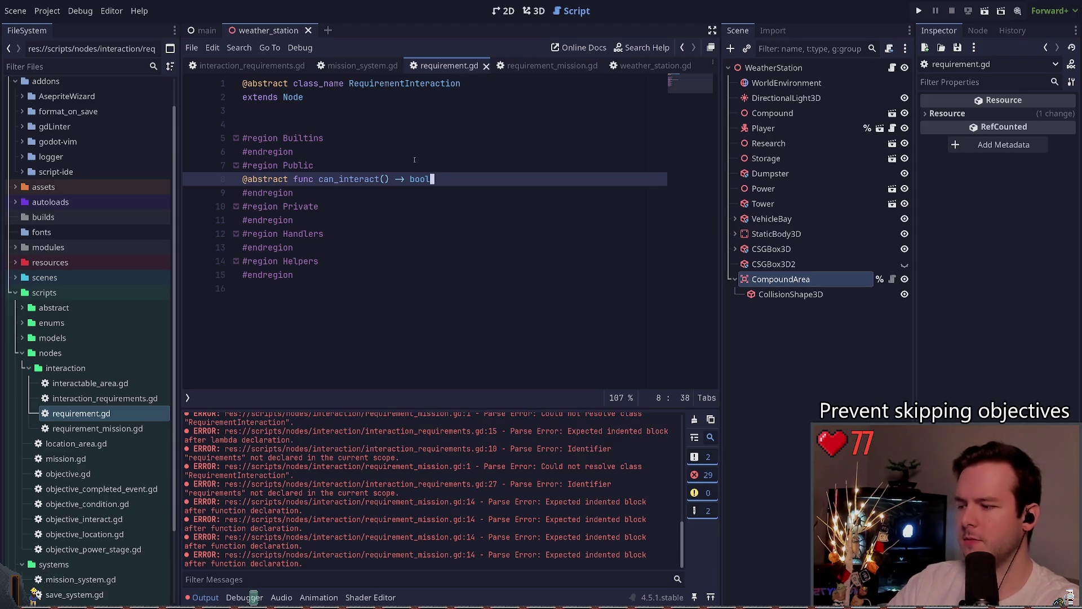
text(;)
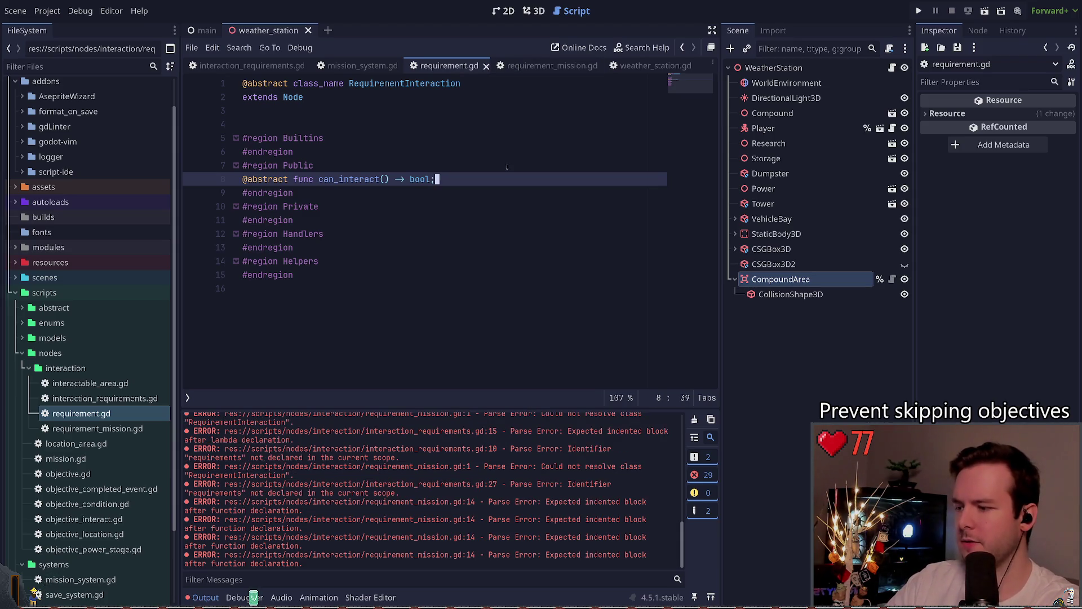
key(ctrl+s)
click(530, 67)
- Briefly comment out the unfinished can_interact function, then undo it
key(i)
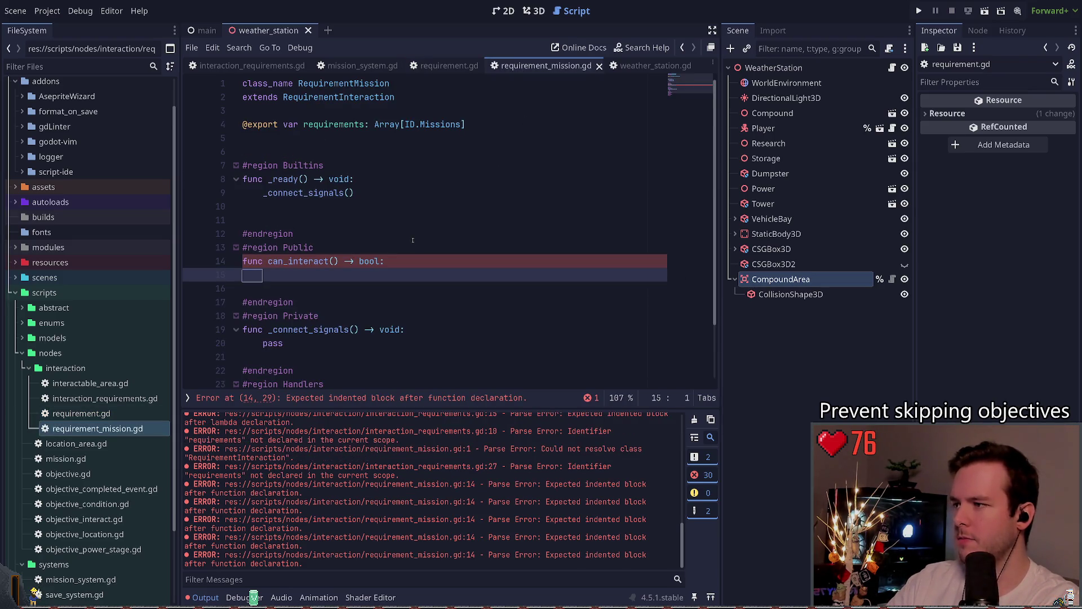
key(shift+Up)
key(ctrl+k)
key(ctrl+z)
- Make can_interact return requirements.all(func() -> bool:) with the lambda body still empty
text(return)
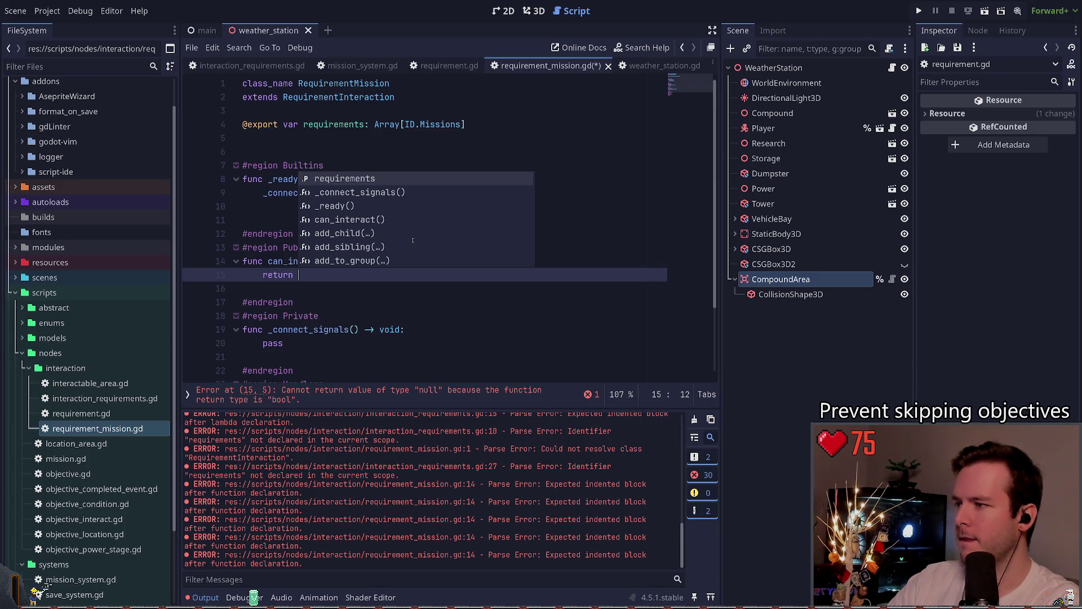
text(requi)
key(Return)
text(.)
key(Return)
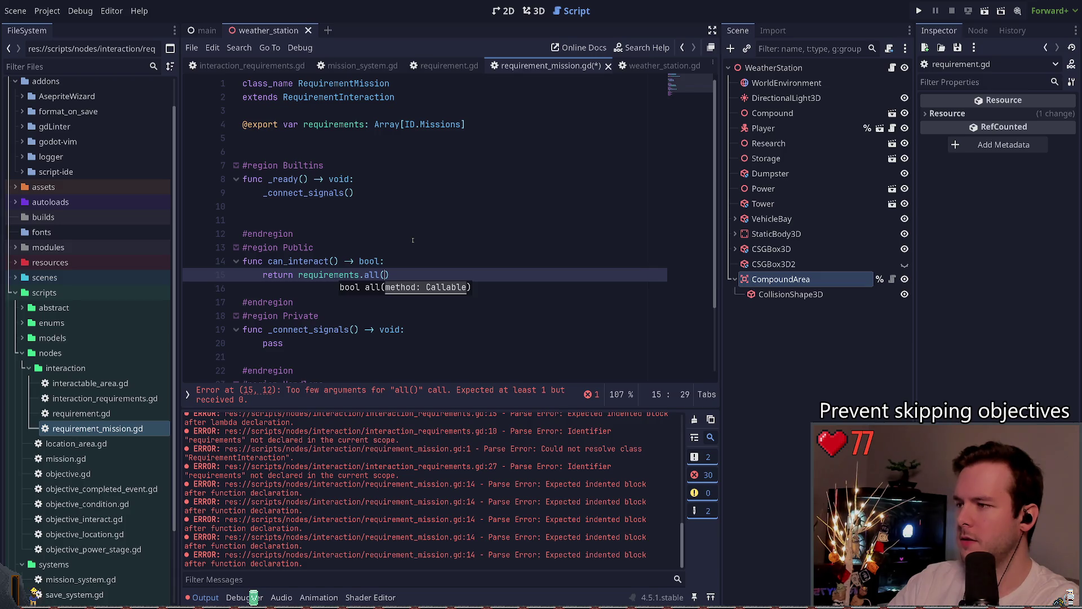
text(func())
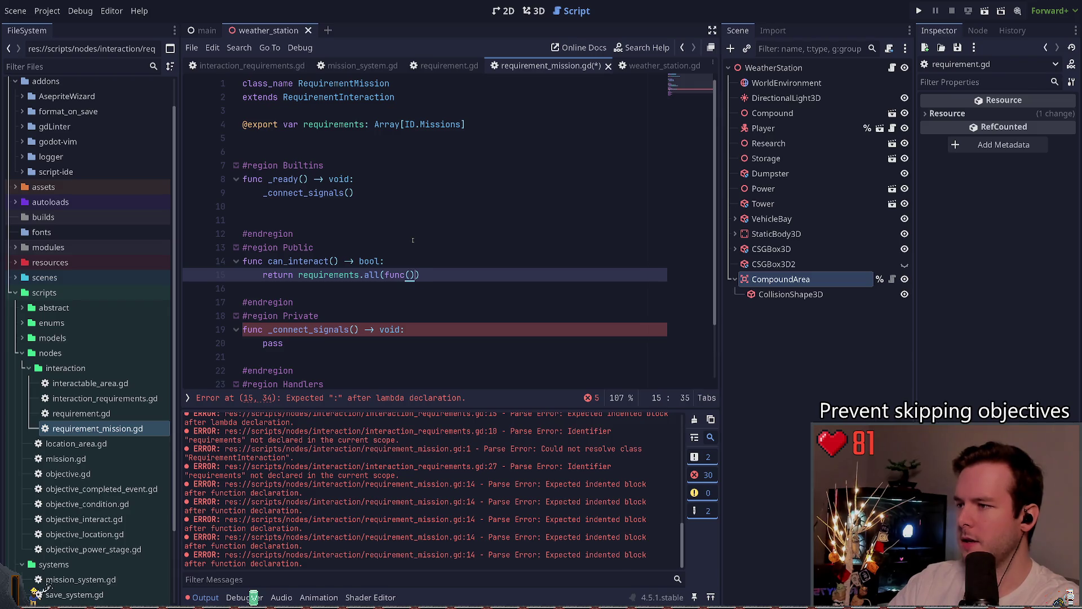
text( -> bool)
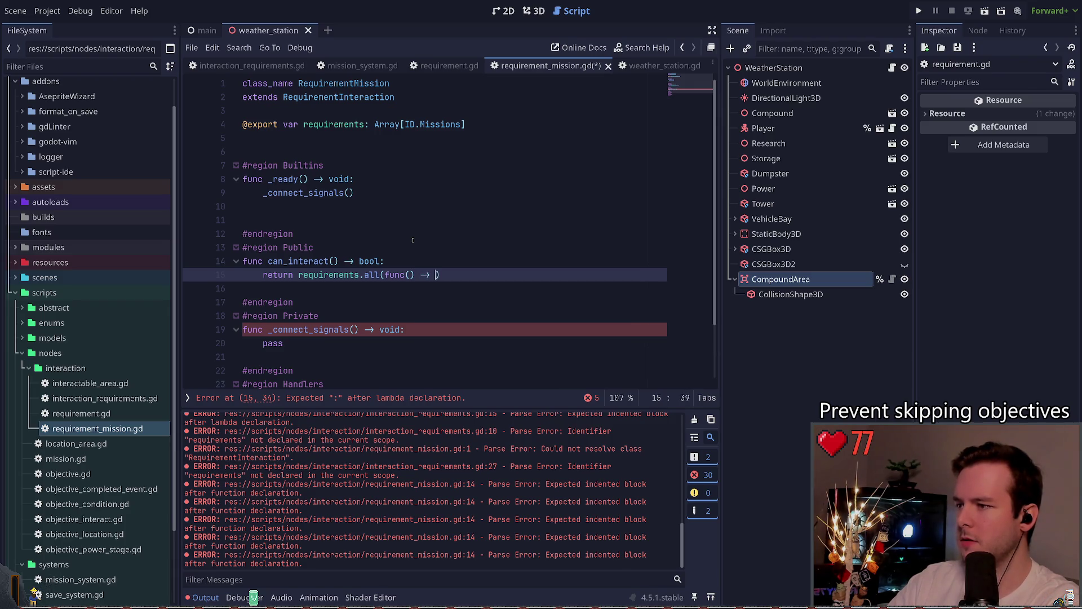
text(:)
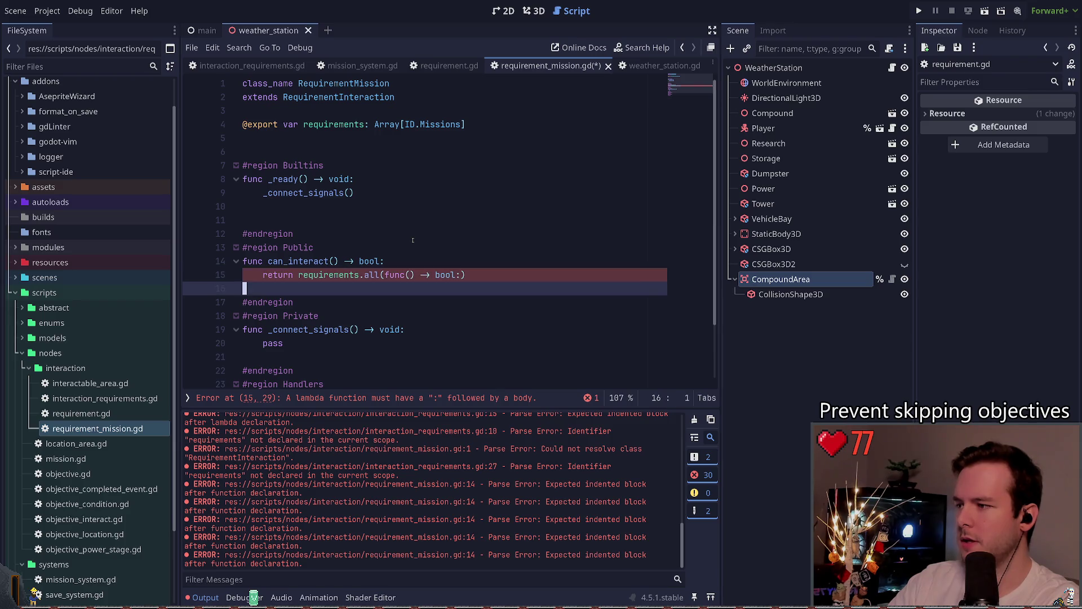
key(Down)
key(Down)
key(Down)
key(Down)
key(Down)
key(Down)
key(Up)
key(Up)
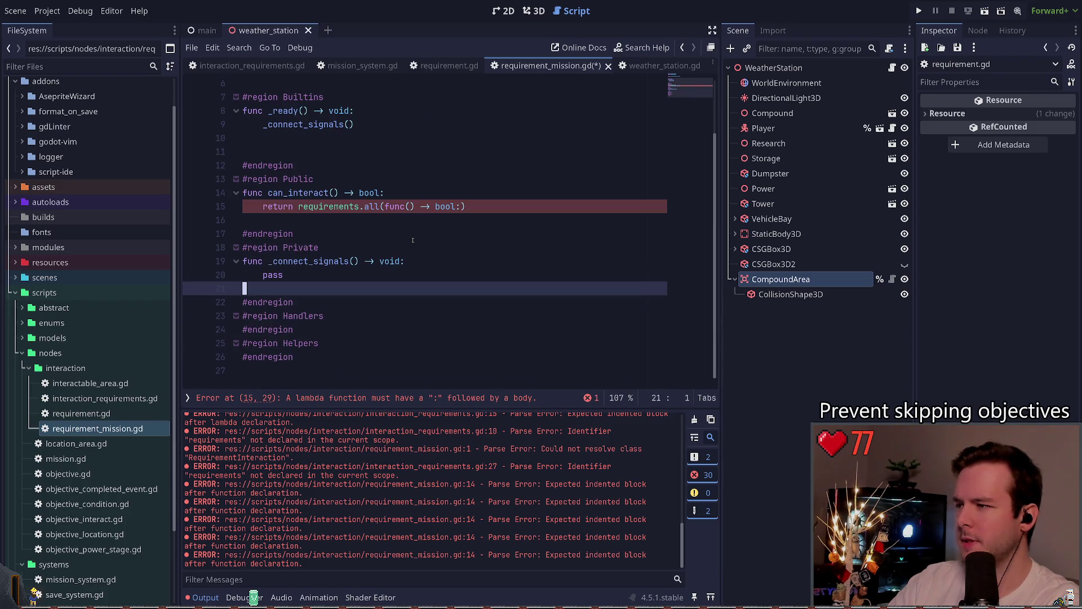
- Declare a helper func _is_mission_completed(id: ID.Missions) -> bool: above can_interact
key(Return)
key(Return)
key(Up)
text(func _)
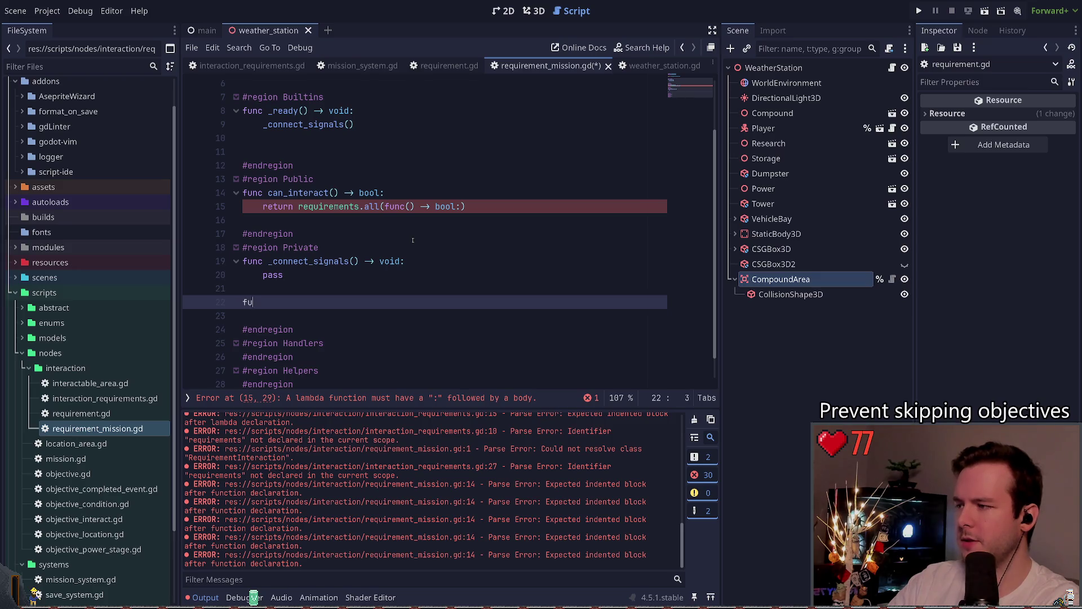
text(check_)
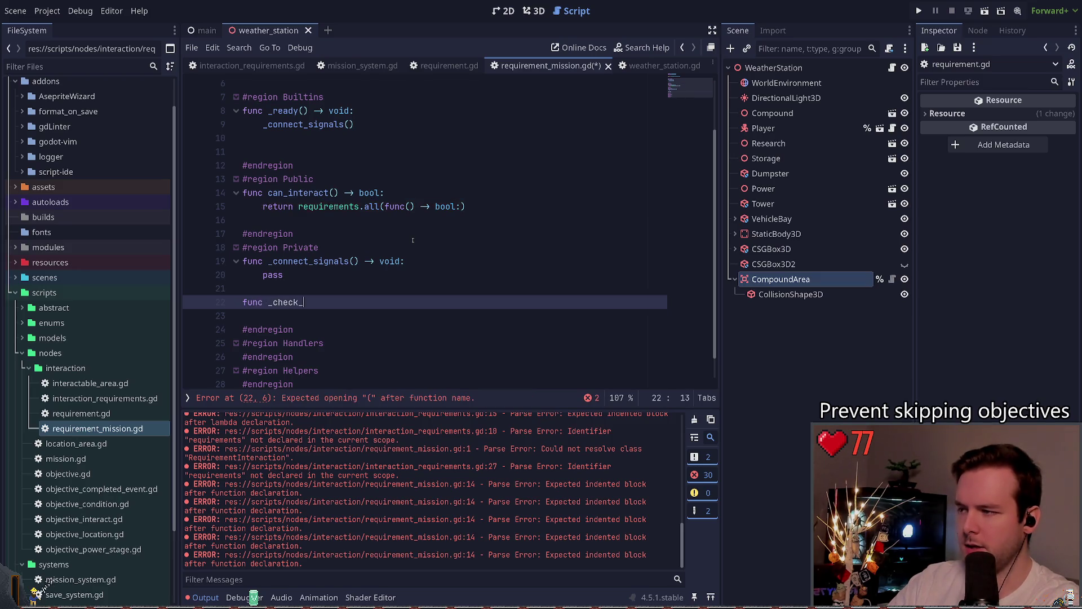
key(BackSpace)
key(BackSpace)
key(BackSpace)
text(_missino_)
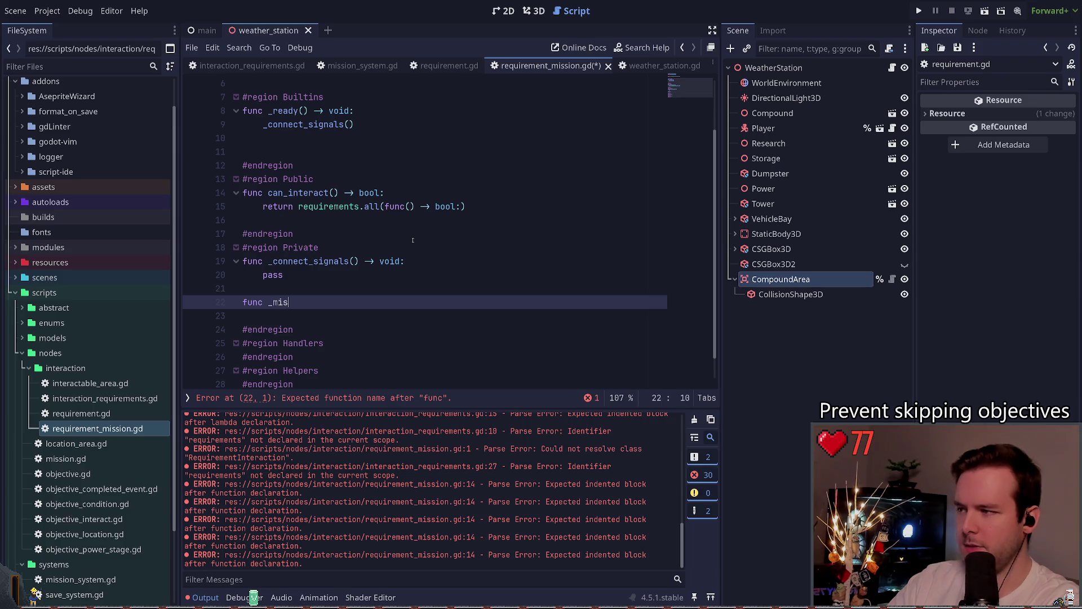
key(BackSpace)
key(BackSpace)
key(BackSpace)
text(is_mission_completed()
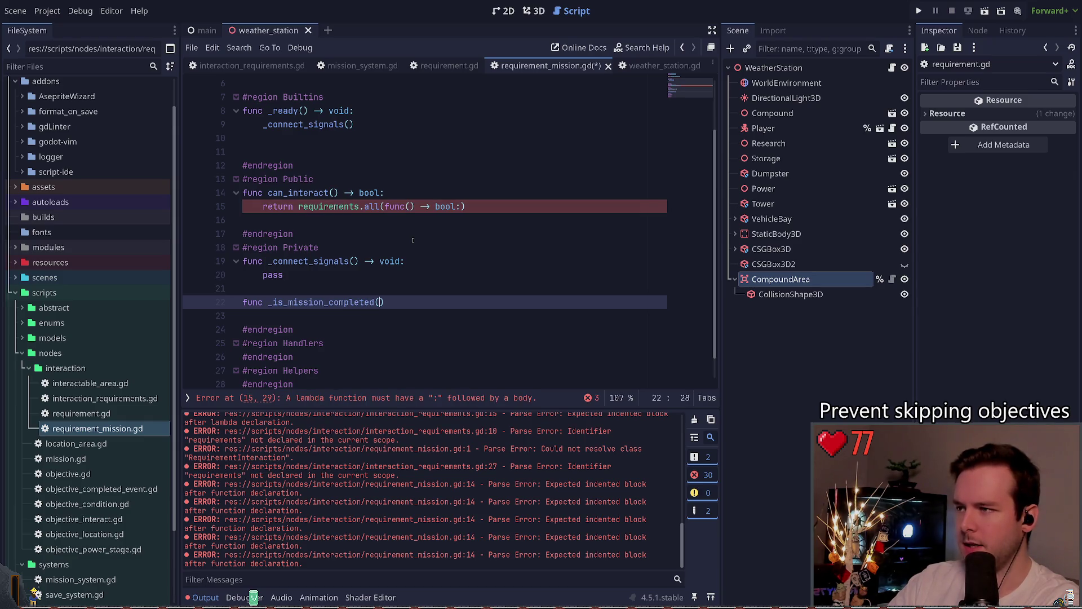
text(i)
key(BackSpace)
text(mission_completed(id)
text(: ID)
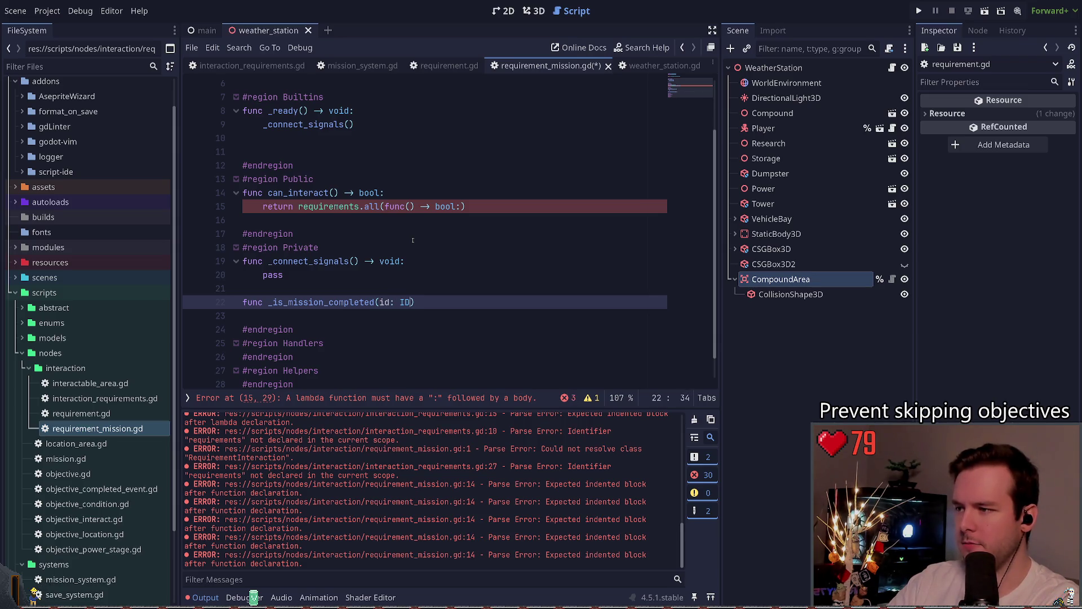
text(.Missions) -> bool)
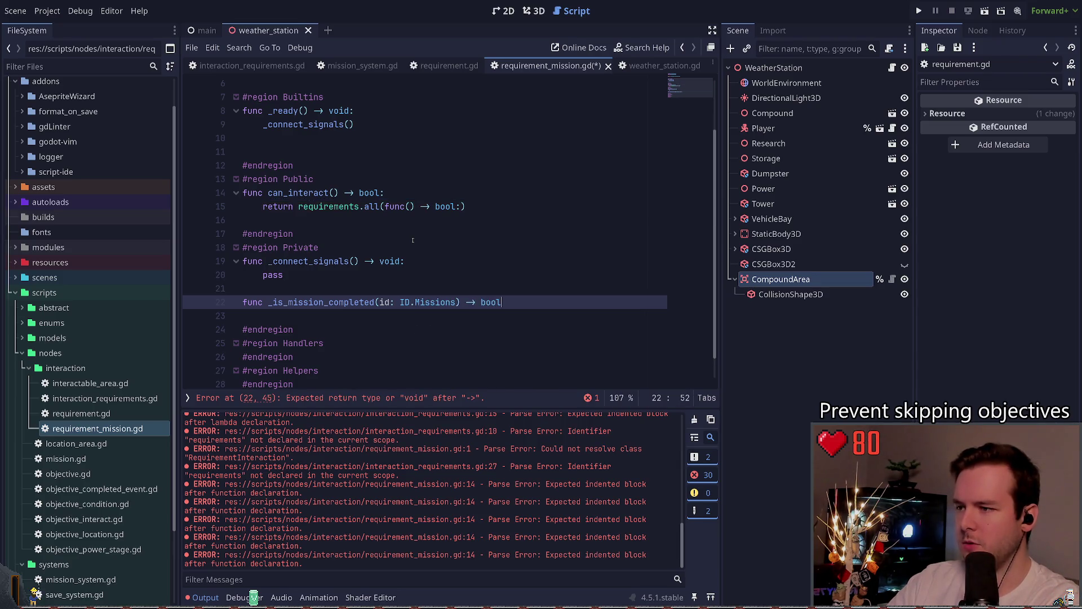
text(:)
- Give the helper the body return Game.mission_system.completed_missions.get(id, false) and save
key(Return)
text(retur)
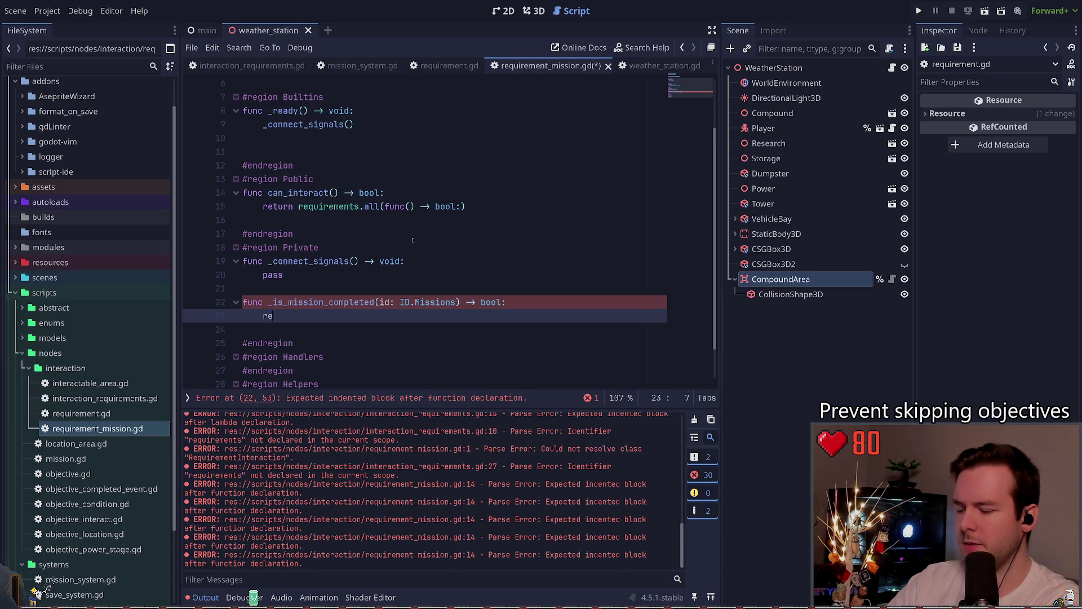
text(n Game.)
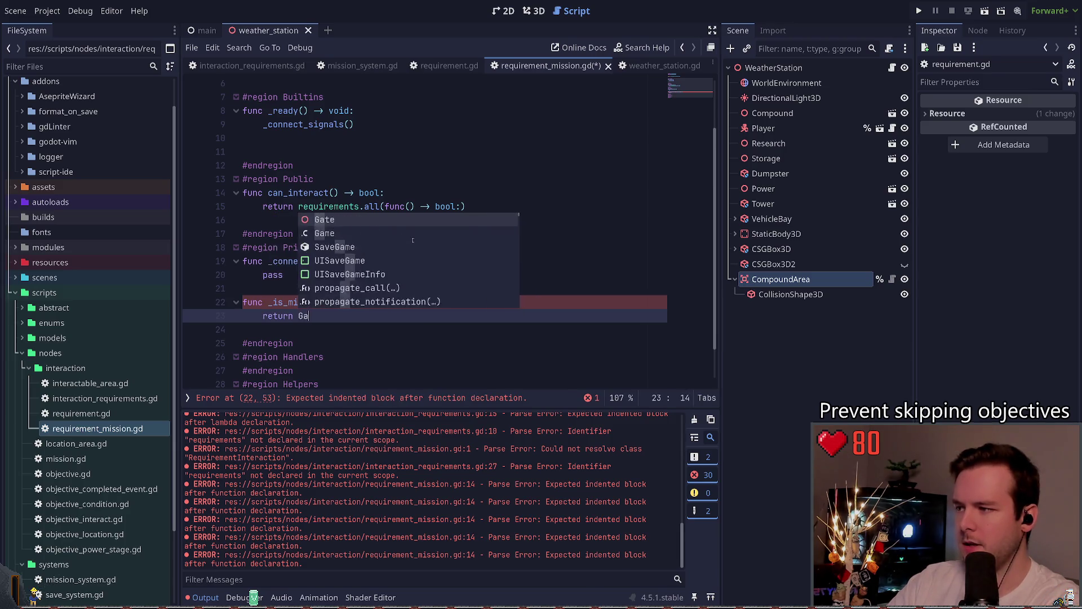
text(mission_system.)
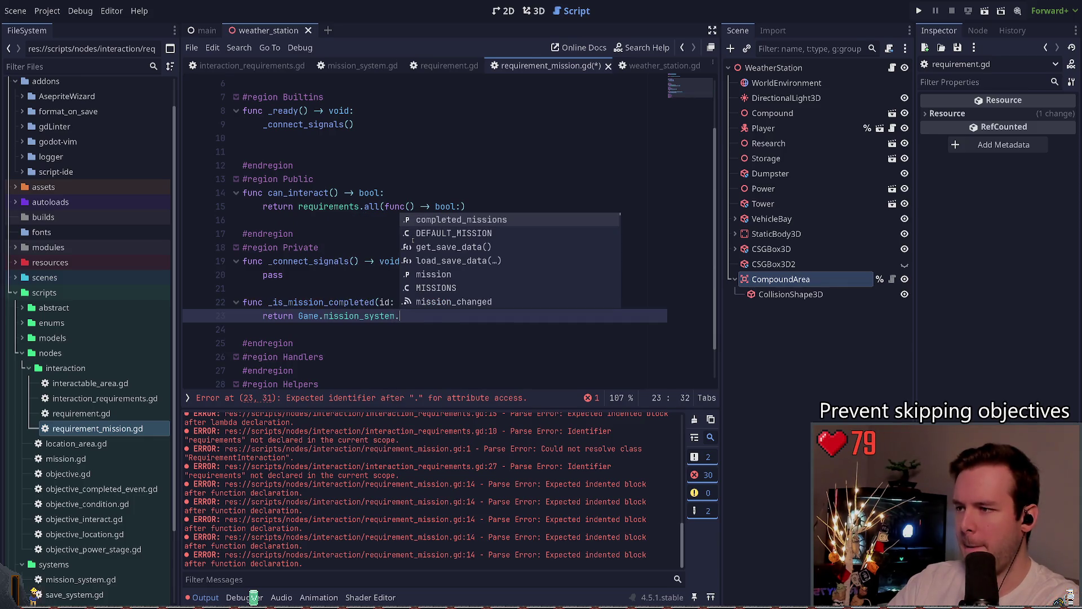
key(Return)
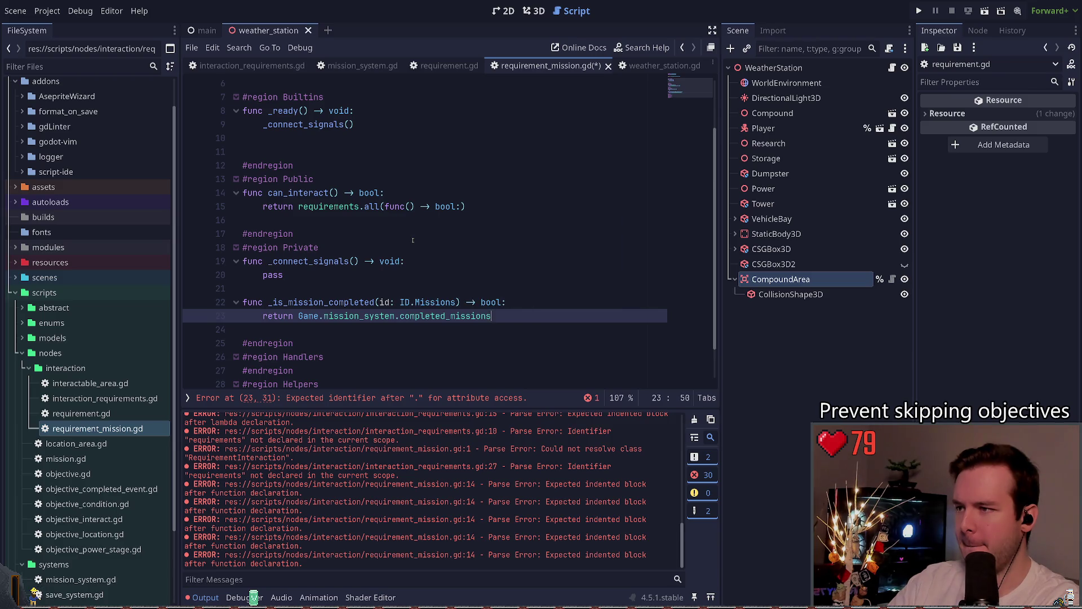
text(.)
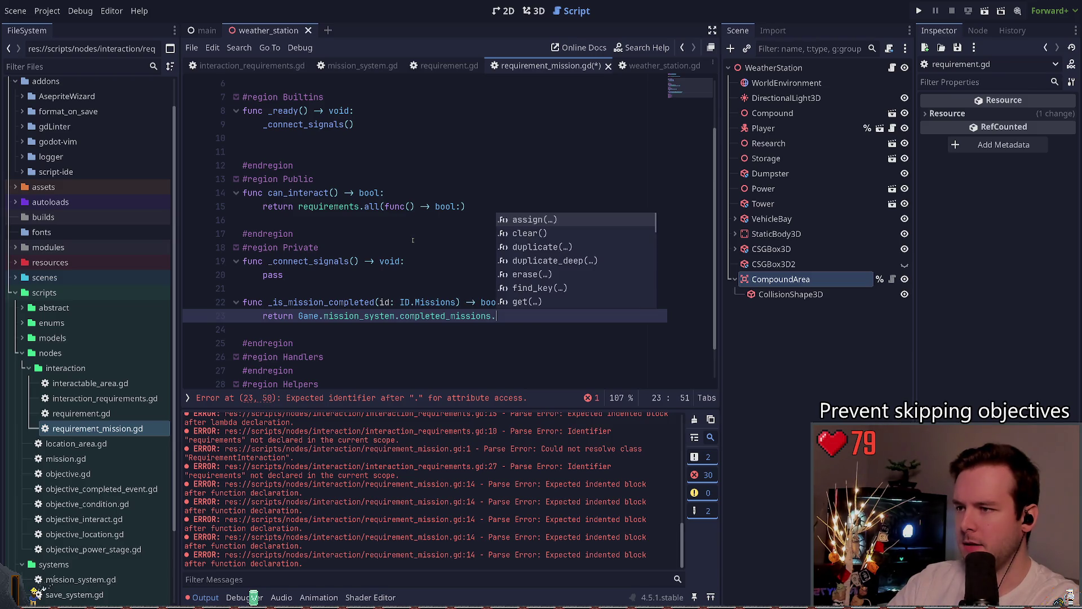
text(get)
key(Return)
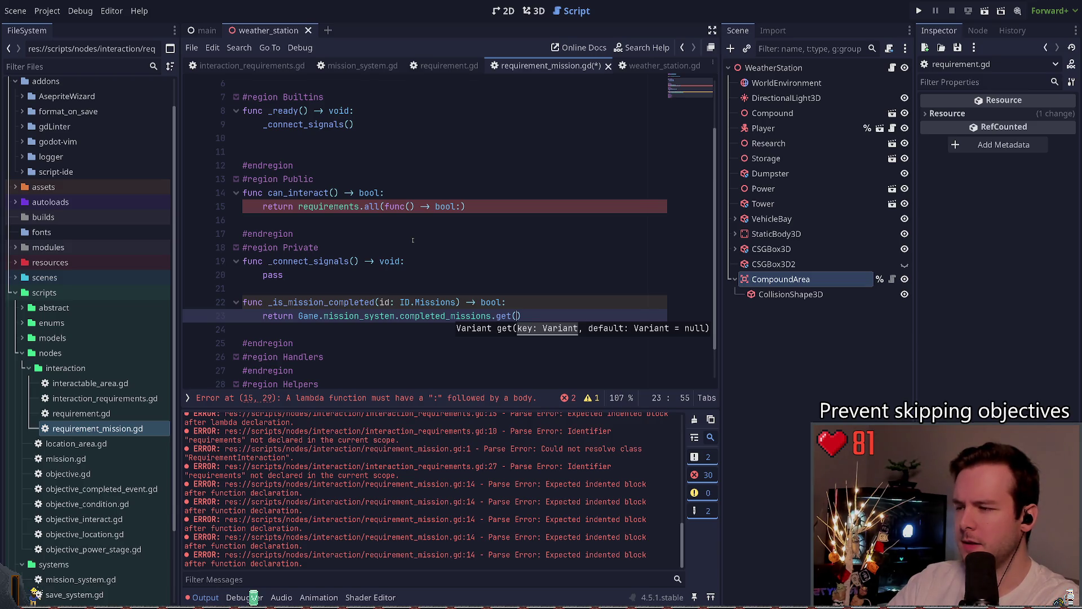
text(id, false)
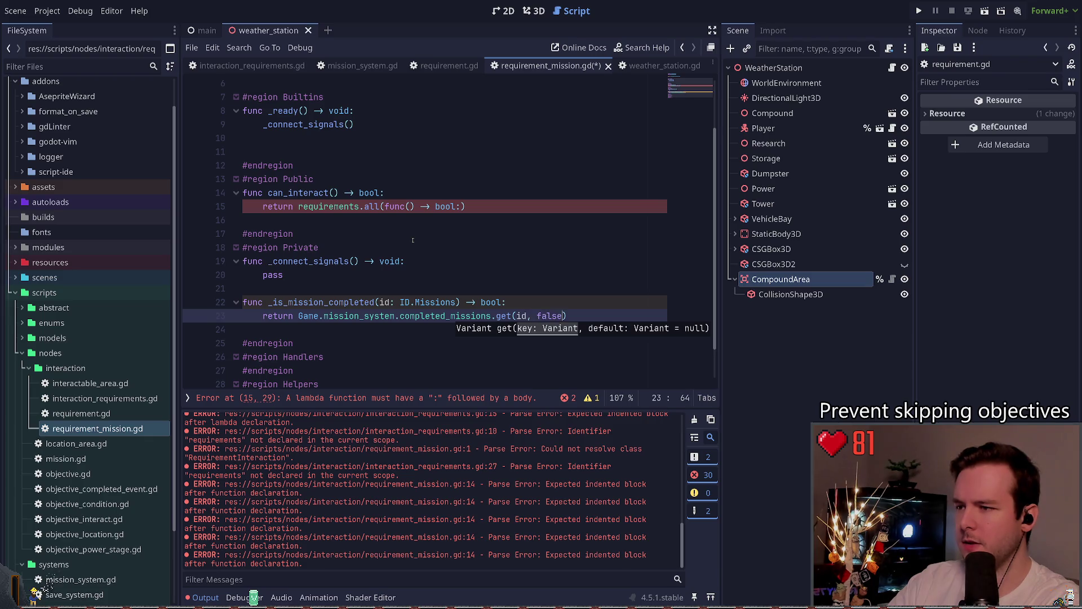
key(Escape)
key(b)
key(ctrl+s)
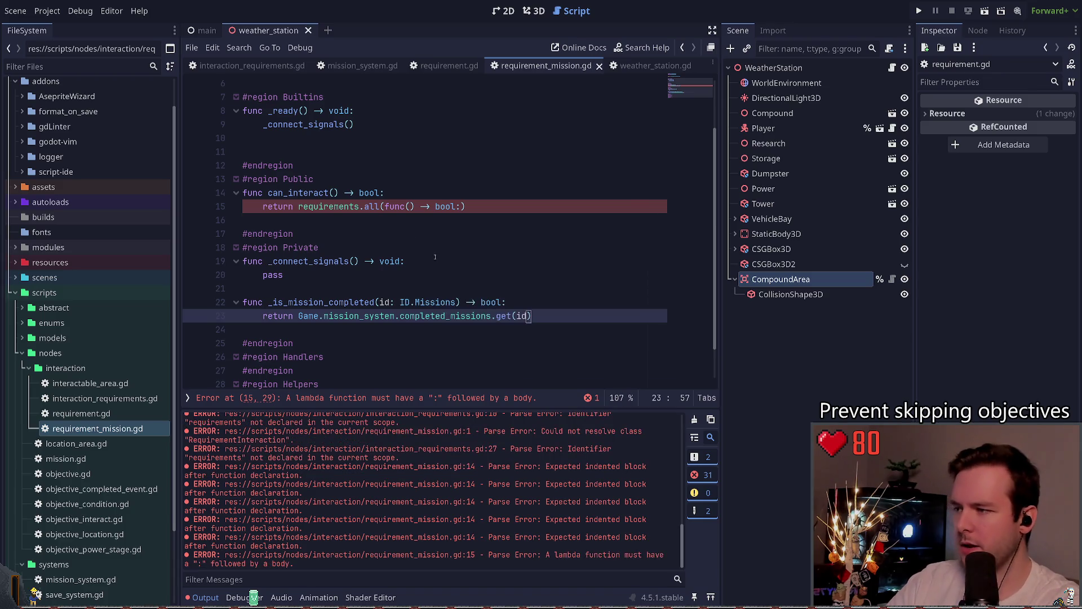
- Make can_interact pass _is_mission_completed to requirements.all() instead of the lambda
key(8)
key(k)
key(b)
key(b)
key(b)
key(u)
key(u)
key(u)
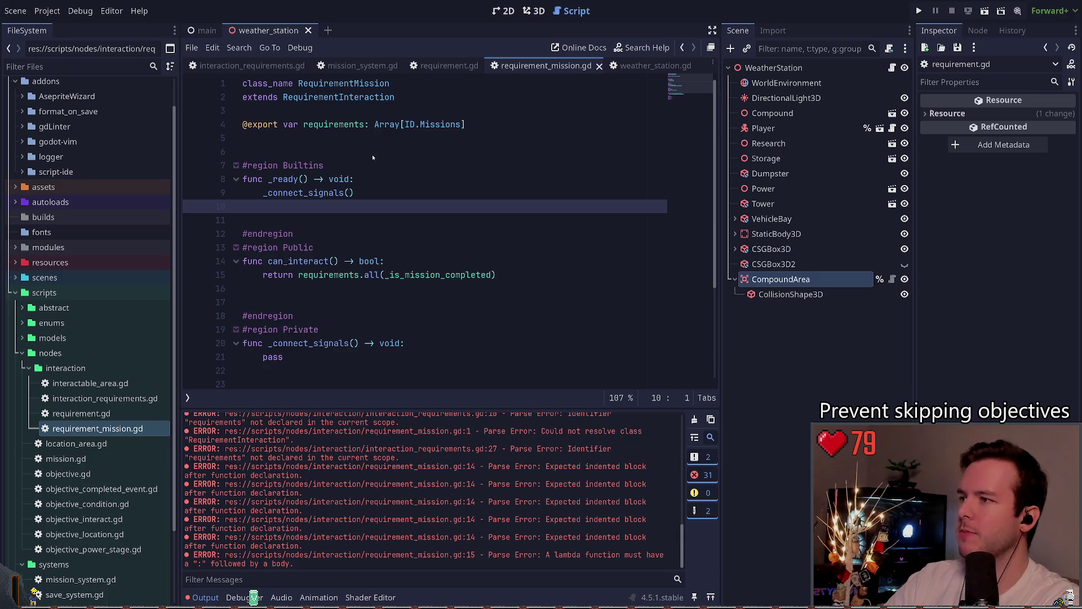
- Step back to the door panel scene, view it in 3D, then close it
key(alt+Left)
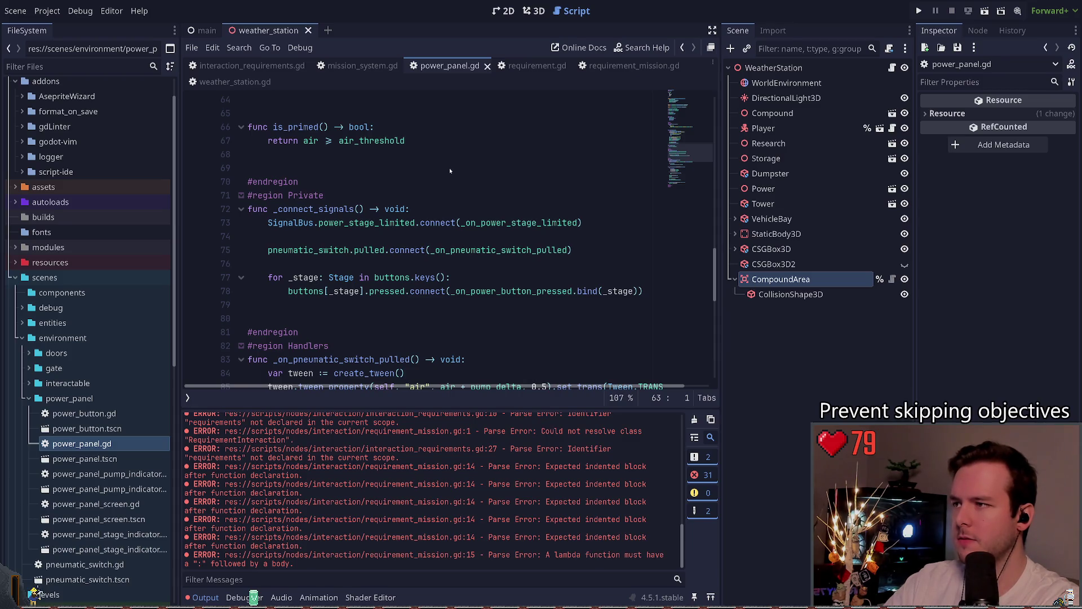
key(alt+Left)
click(503, 10)
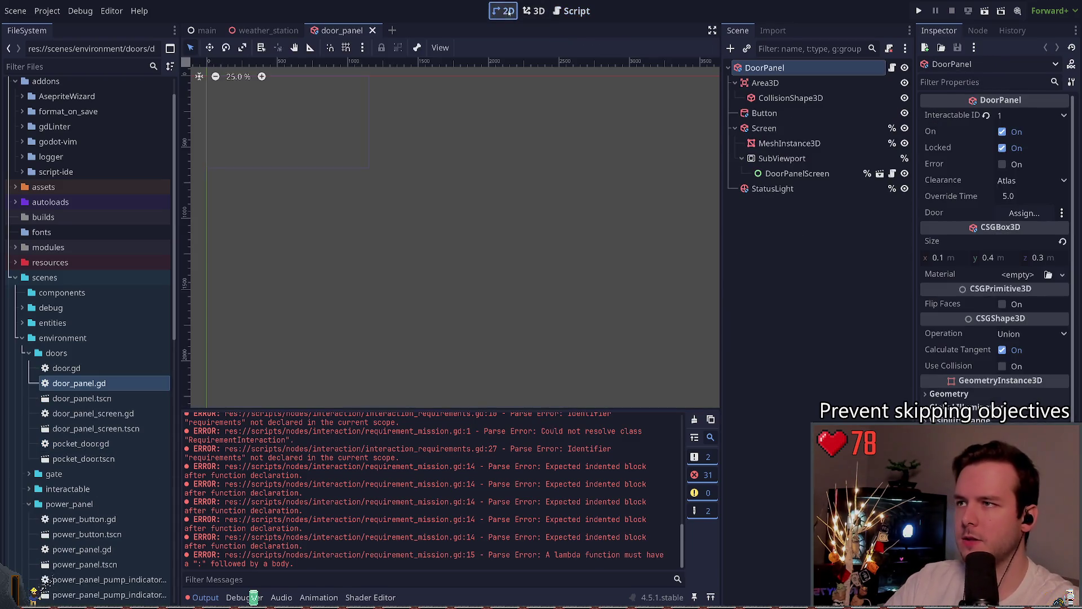
click(523, 12)
click(564, 183)
scroll(564, 183, up, 3)
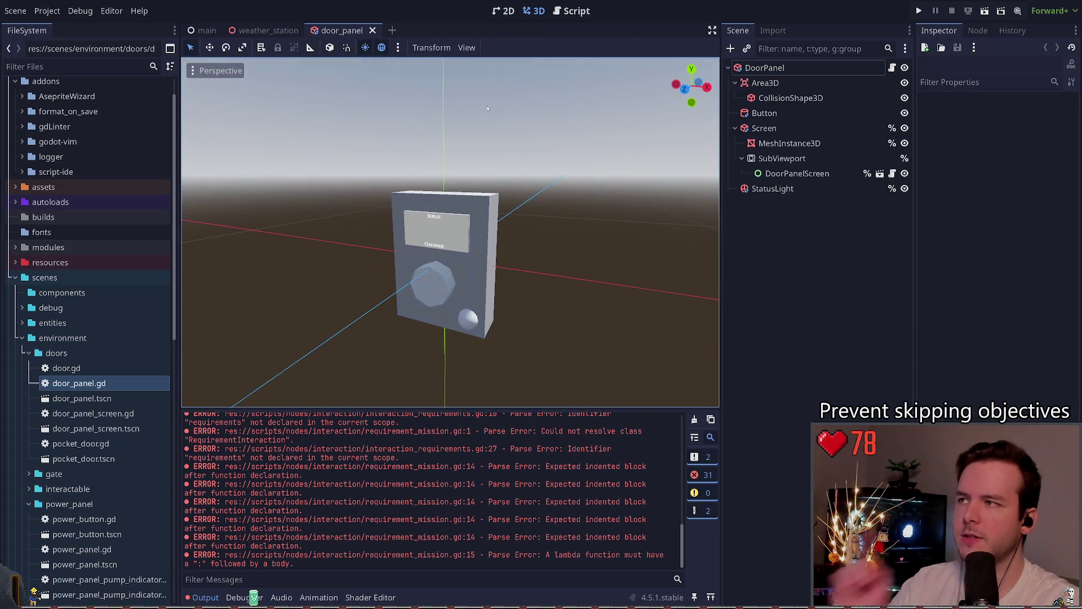
click(373, 30)
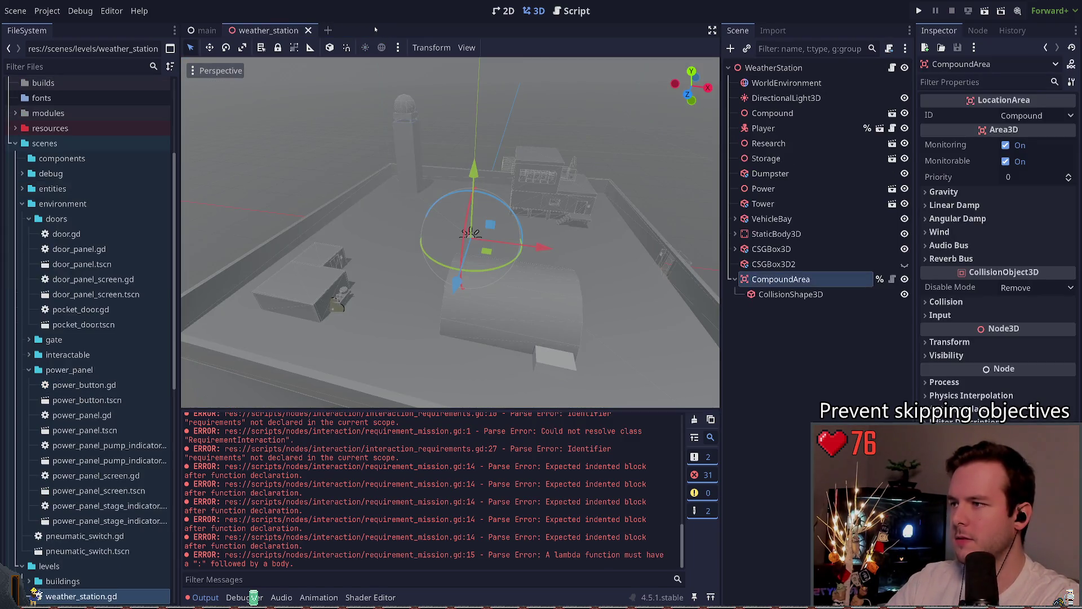
- Reopen power_panel.tscn, select its PneumaticSwitch node, and open that scene in the editor
key(ctrl+shift+t)
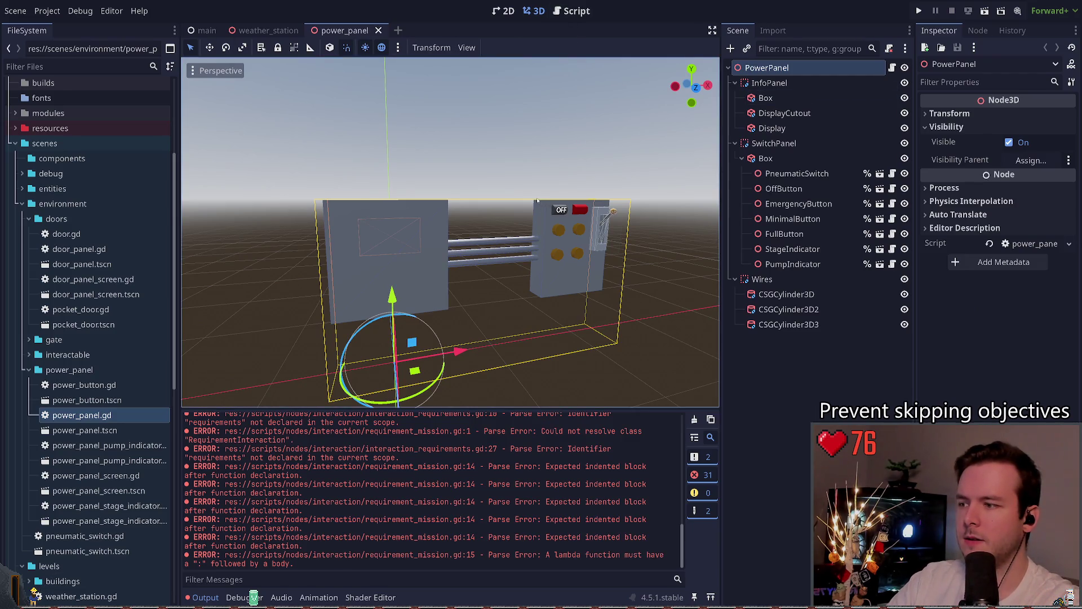
mouse_move(532, 184)
mouse_down()
mouse_move(484, 185)
mouse_move(495, 188)
mouse_up()
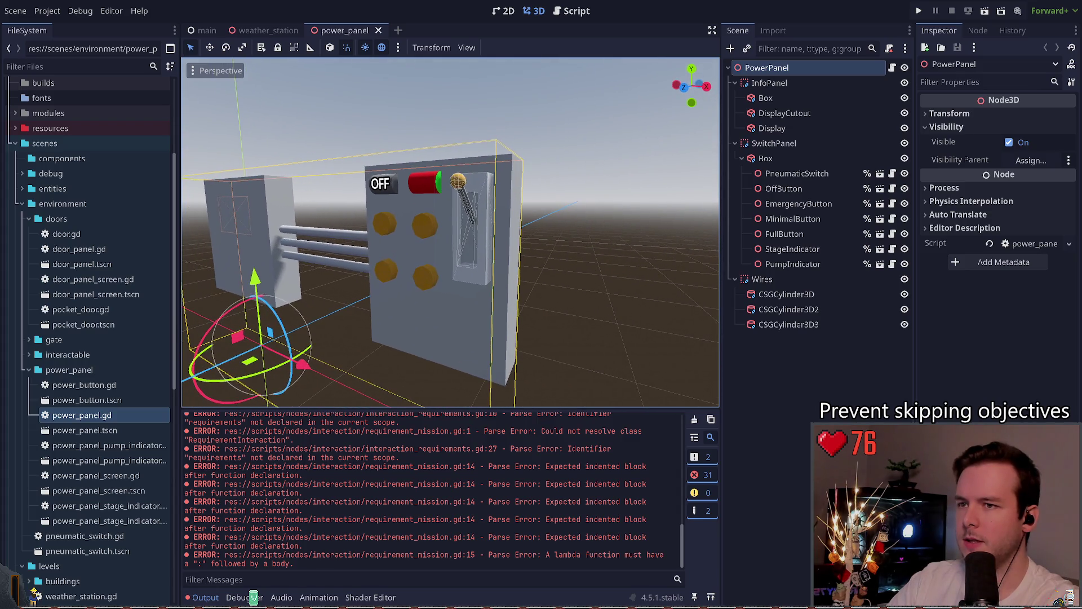
click(799, 173)
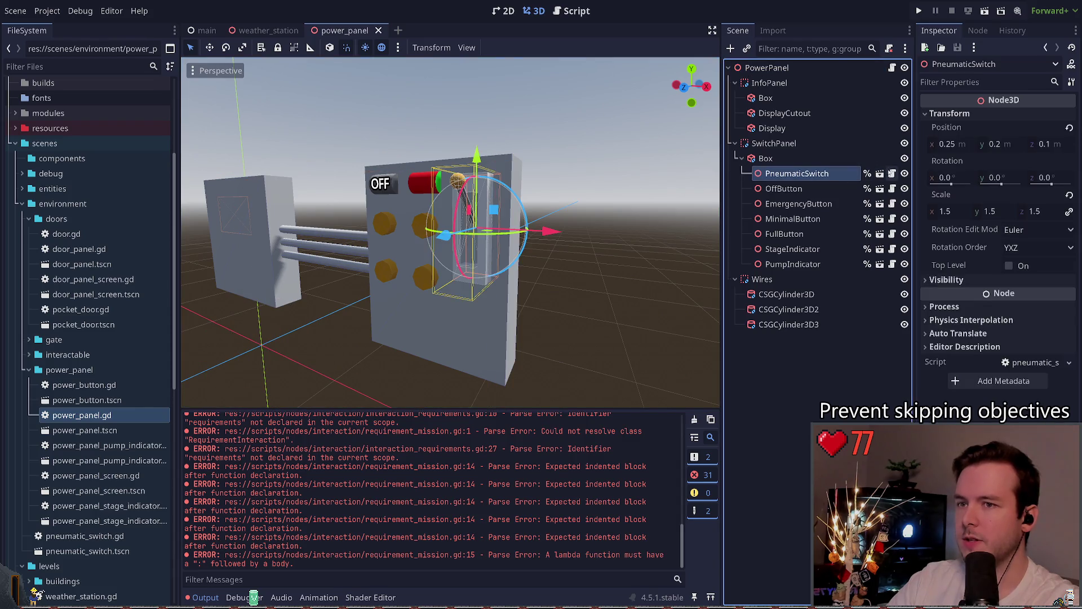
click(880, 174)
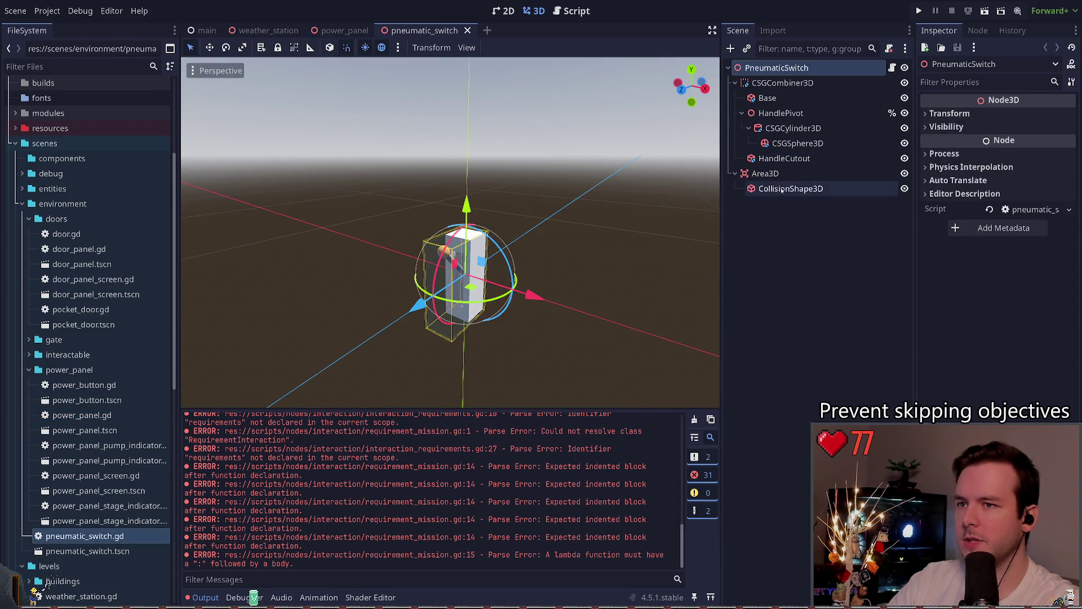
- Inspect the switch's Area3D and convert it to an InteractableArea with Type set to Use
click(772, 174)
click(790, 188)
click(772, 174)
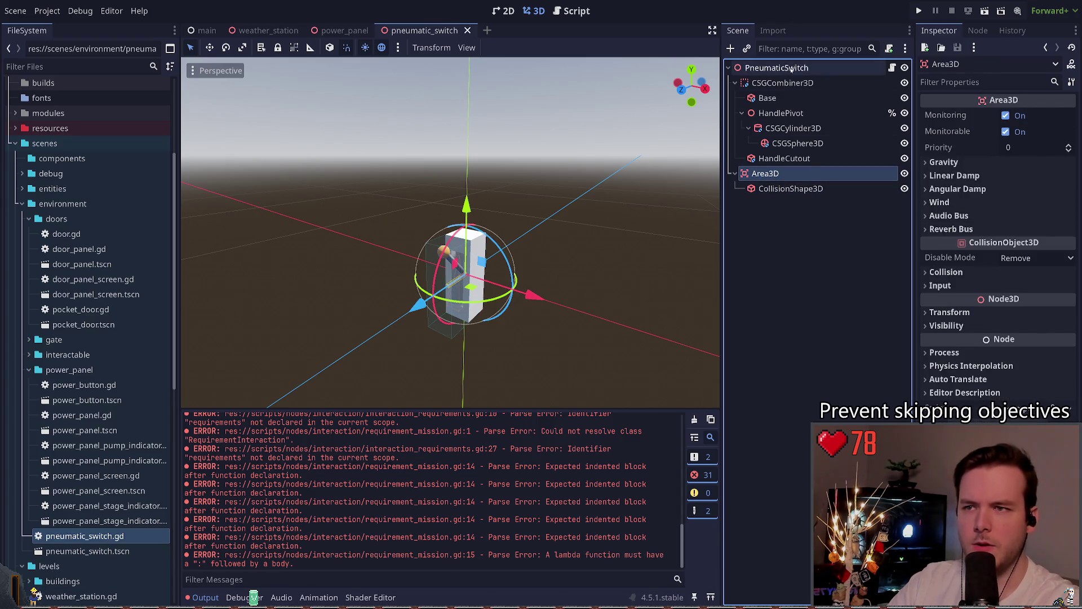
click(892, 67)
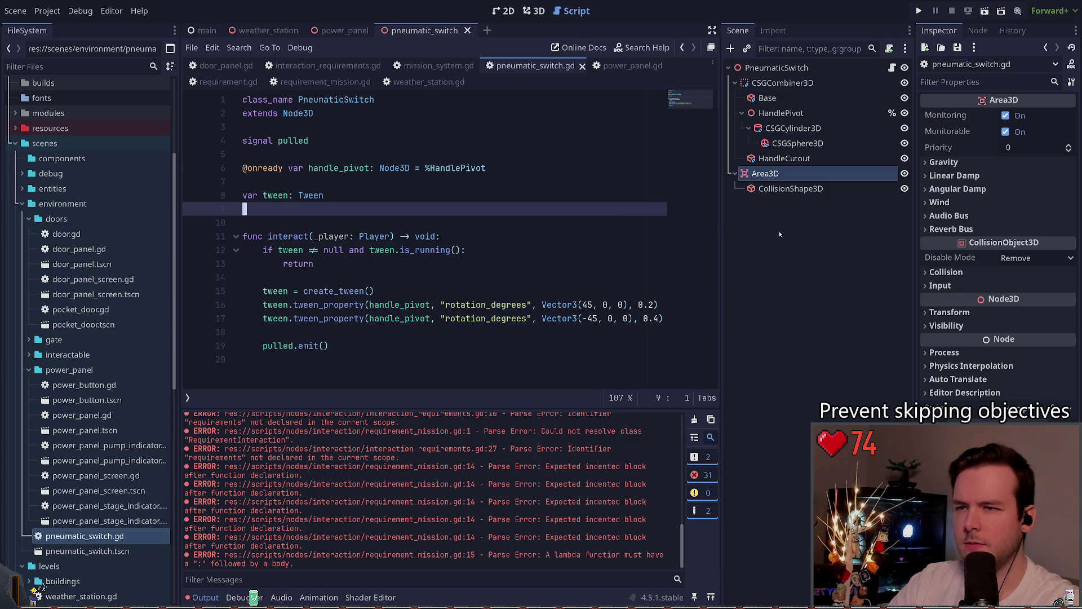
click(765, 173)
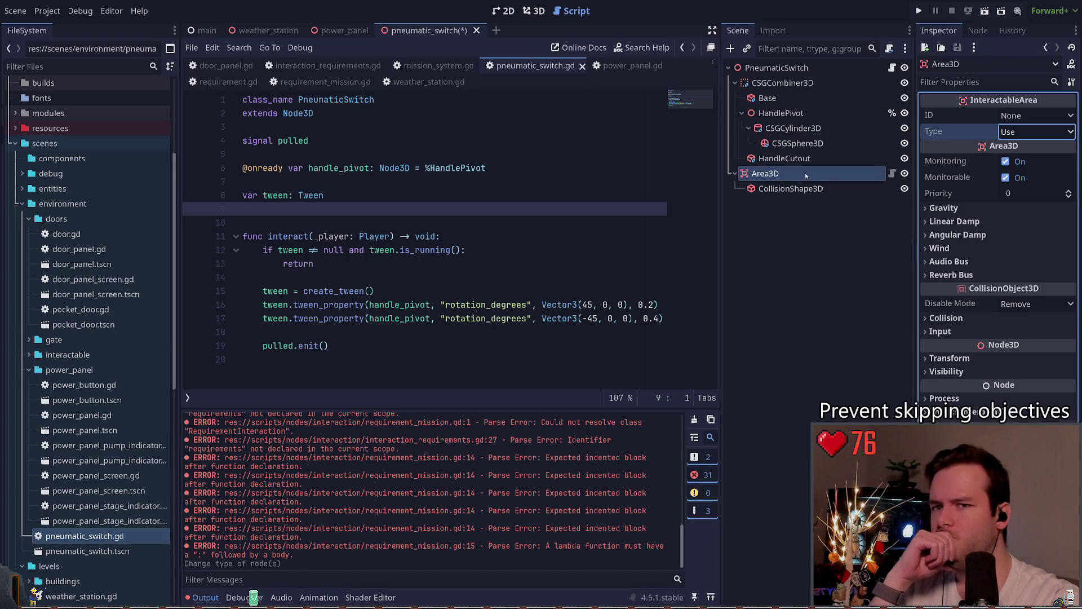
click(777, 174)
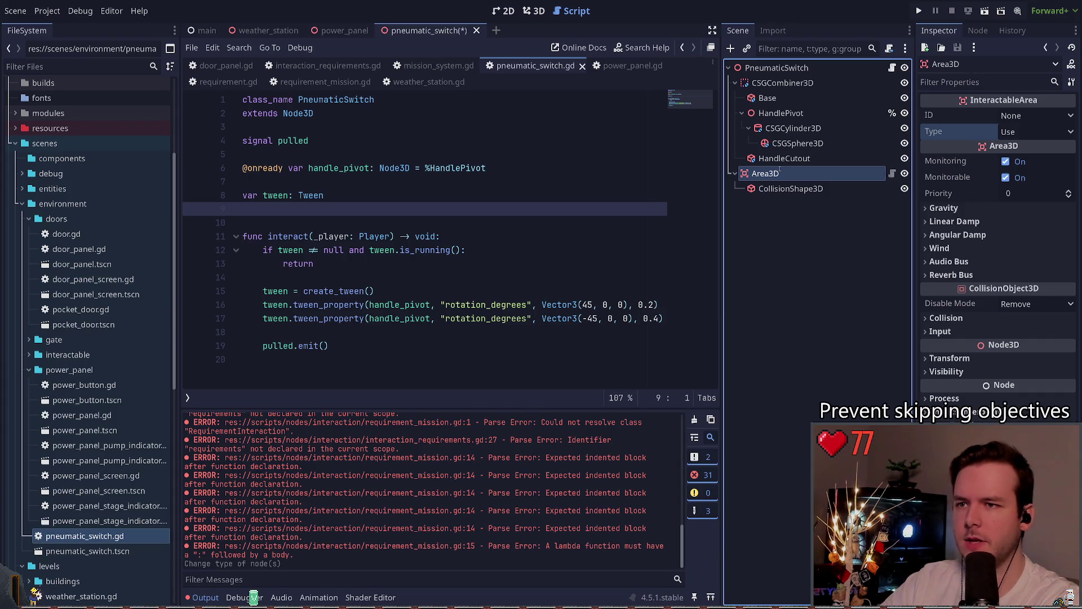
- Rename the node InteractableArea and add an InteractionRequirements child under it
text(InteractableArea)
key(Return)
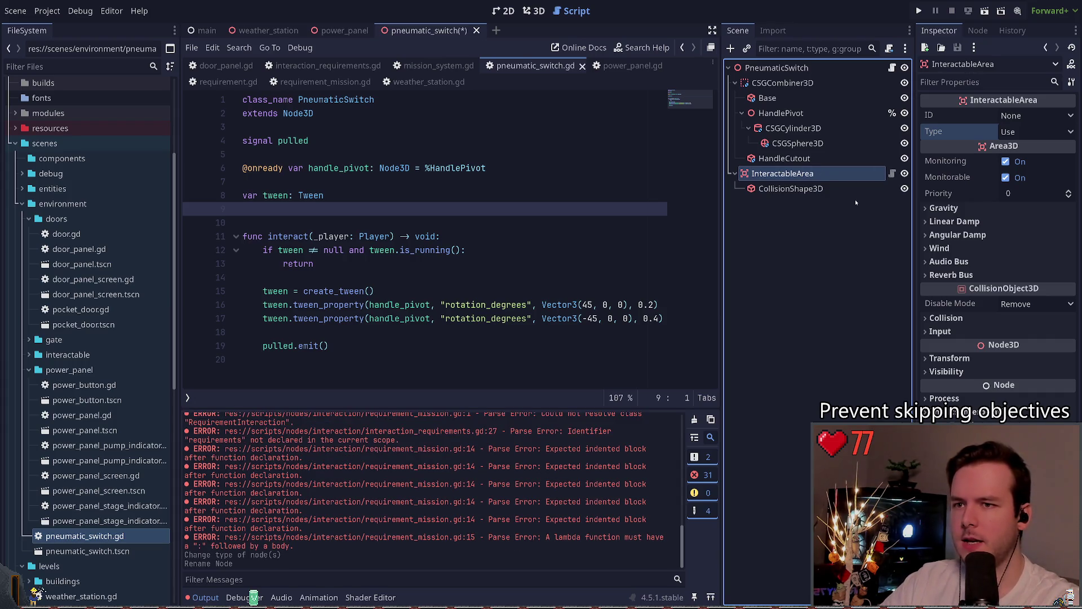
key(ctrl+a)
text(interact)
key(Down)
key(Return)
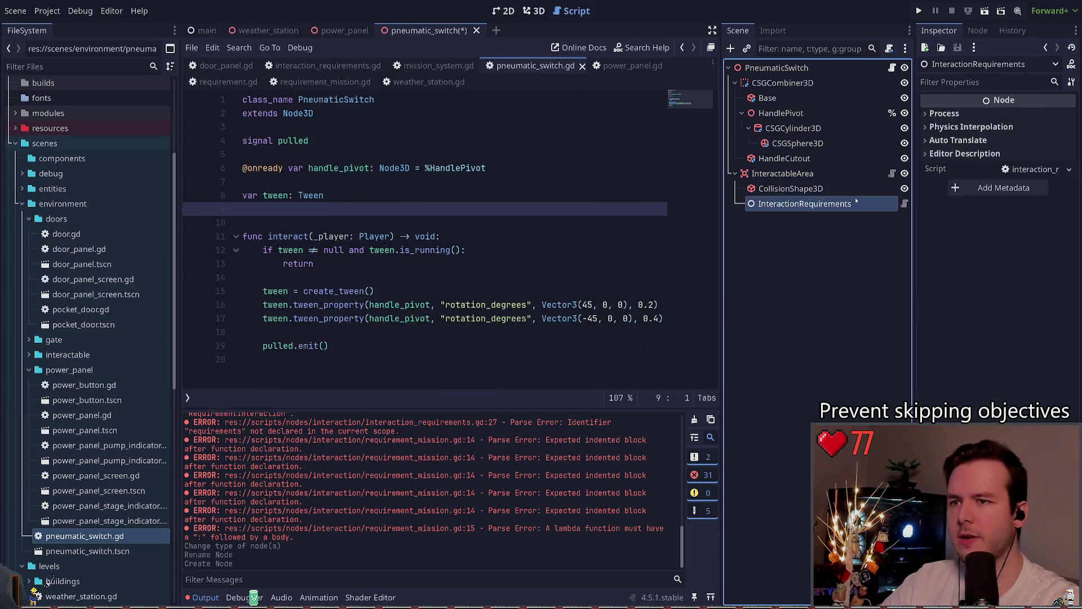
click(784, 173)
click(892, 173)
scroll(521, 177, up, 3)
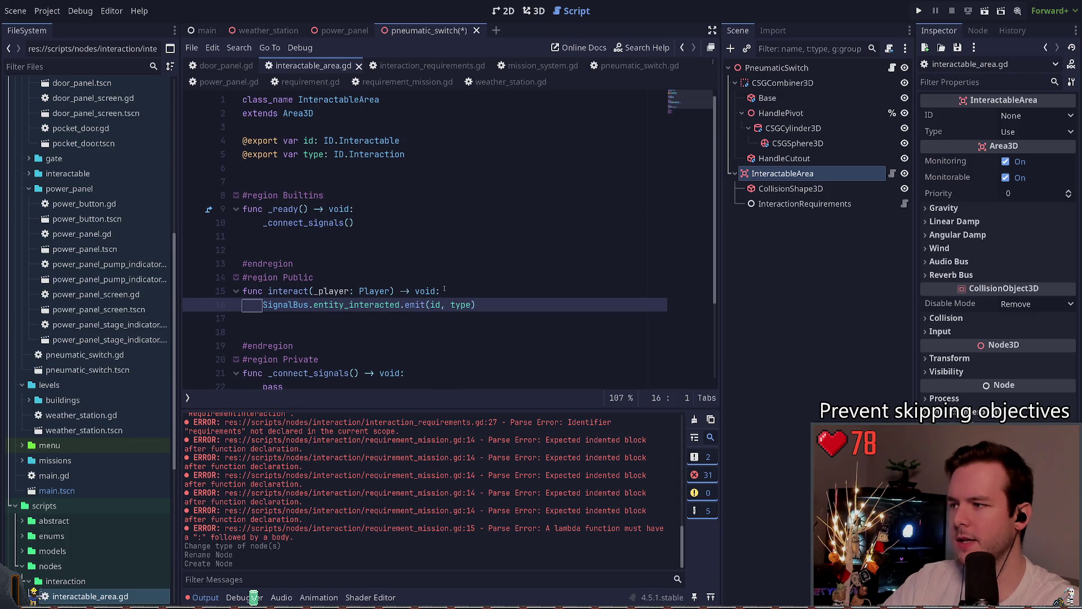
scroll(445, 288, down, 1)
click(489, 249)
key(Return)
text(if)
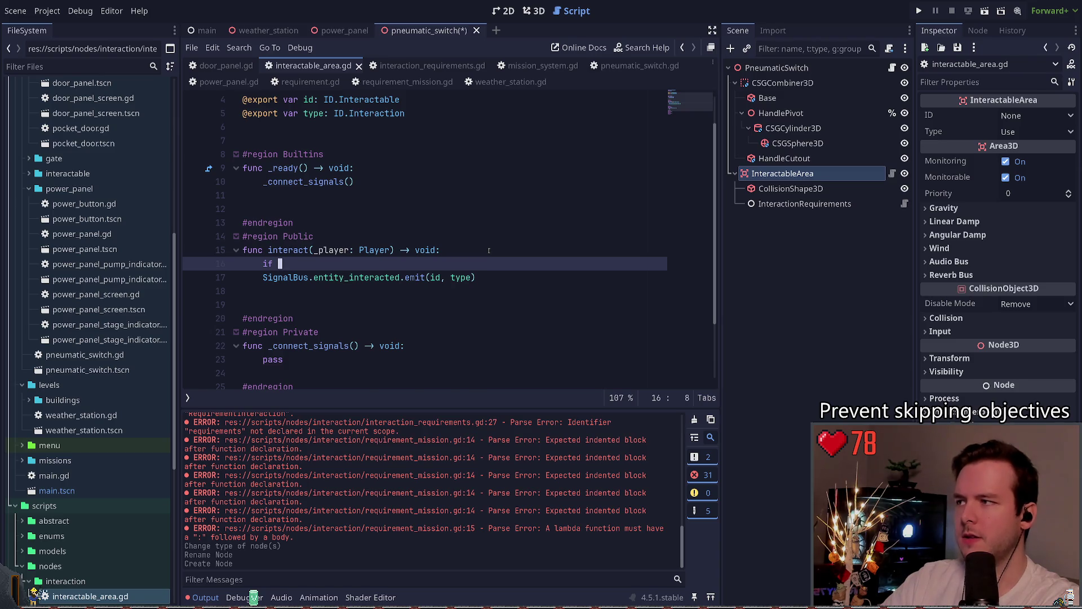
key(Up)
key(Up)
key(Up)
text(@export var)
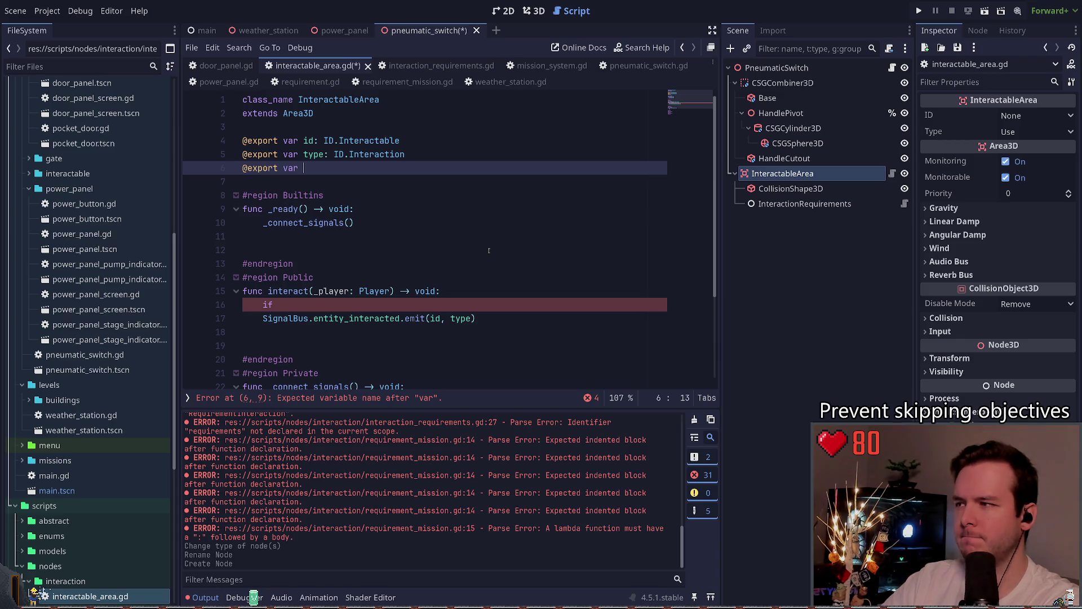
key(BackSpace)
key(BackSpace)
key(BackSpace)
key(BackSpace)
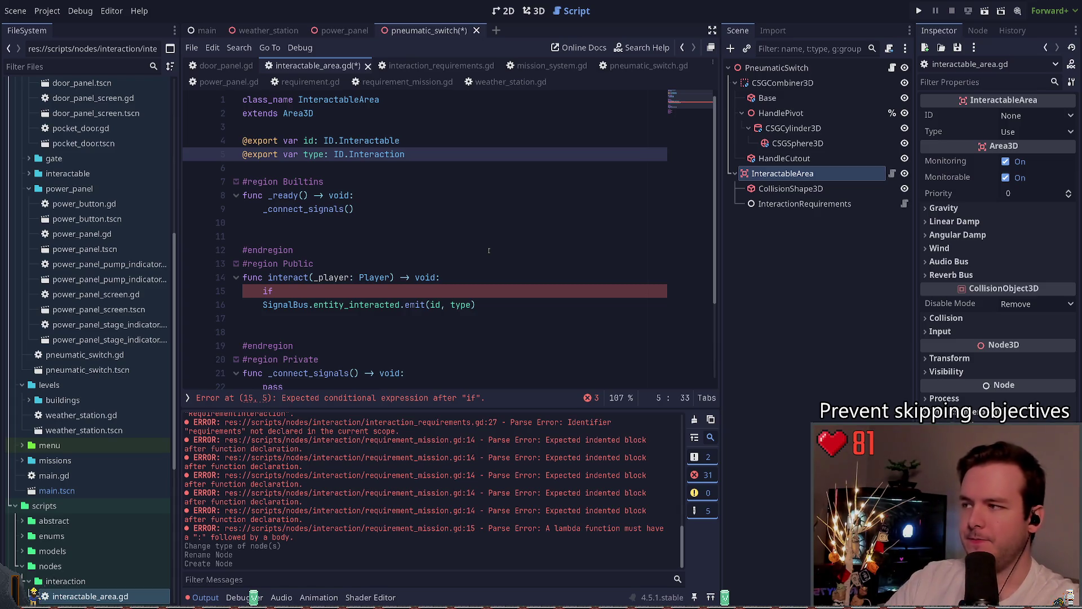
- Add a space after the if in interact() and return to the blank line below the exports
click(406, 277)
click(406, 305)
key(Up)
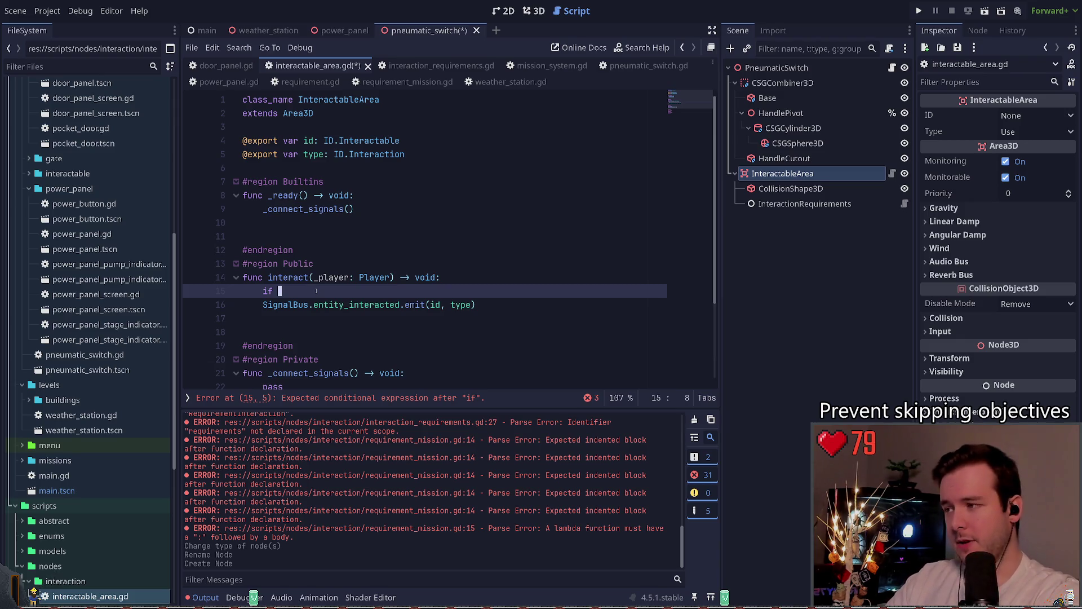
key(Down)
key(Down)
key(Down)
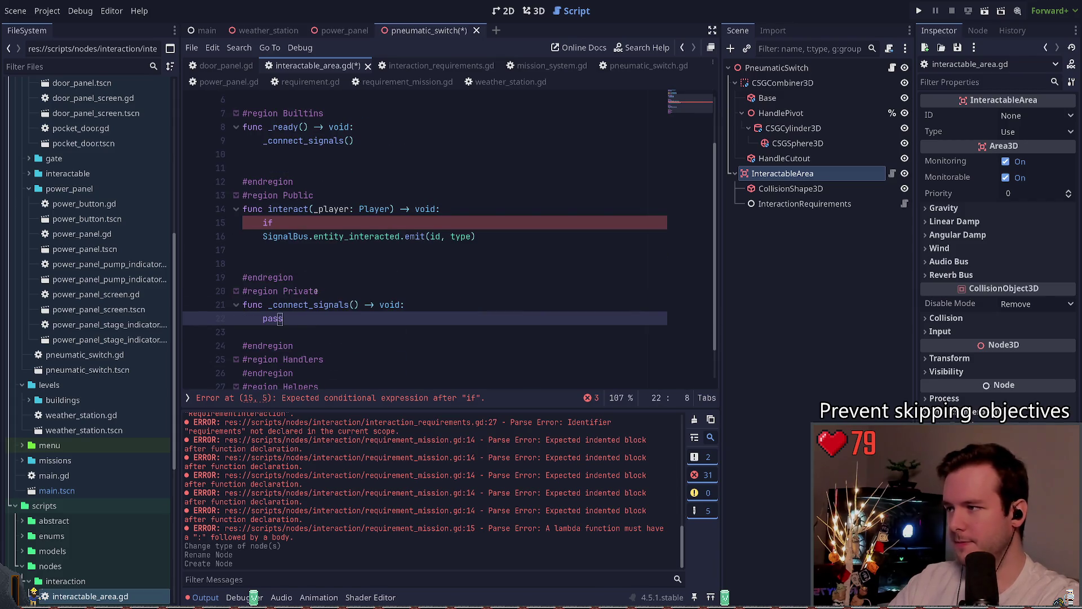
key(Up)
key(Up)
key(Up)
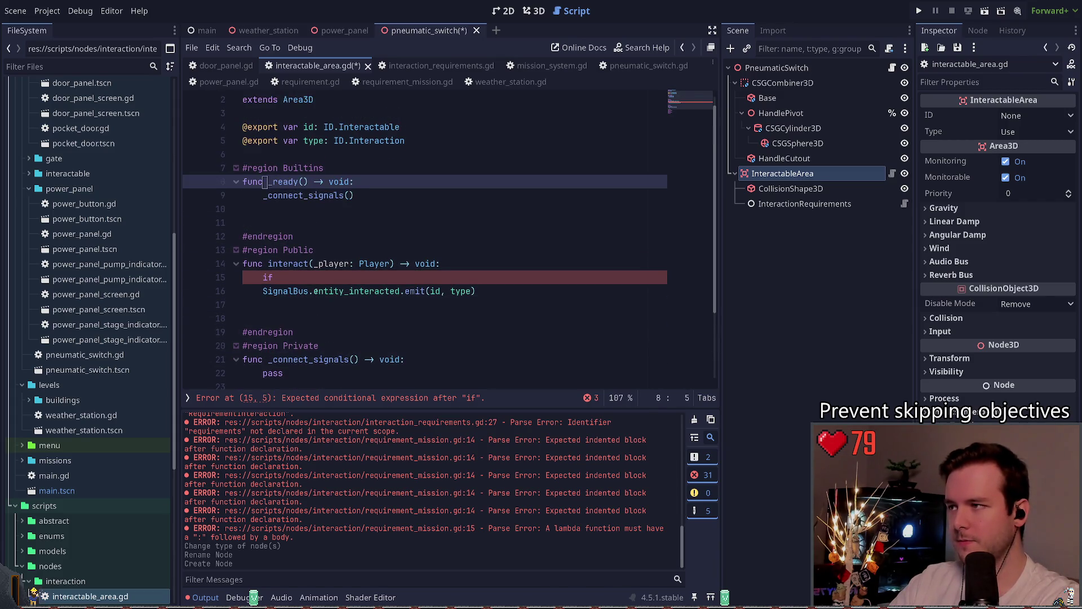
key(Up)
key(Up)
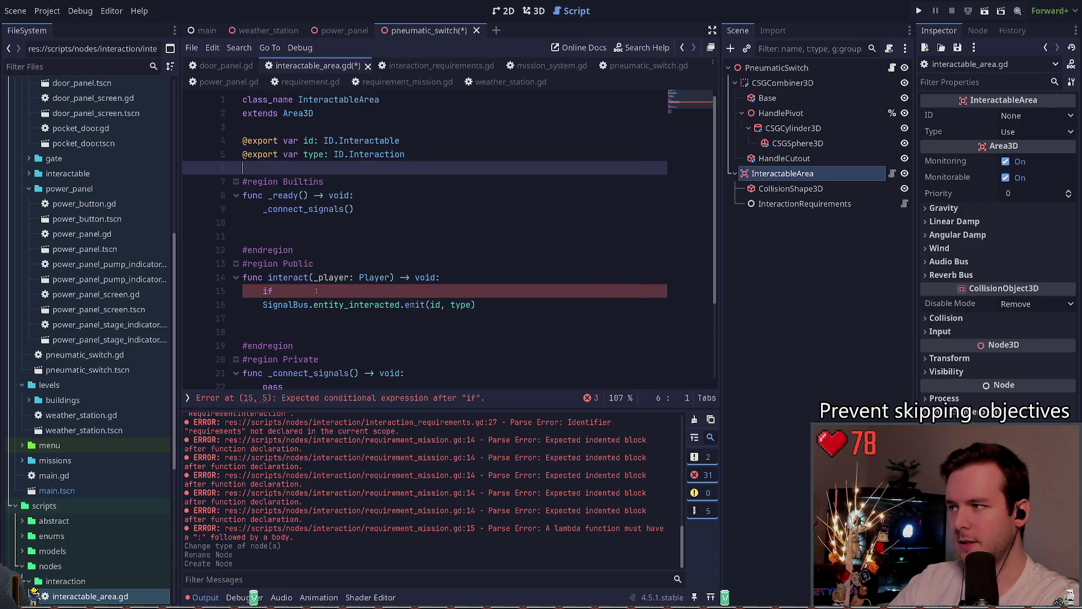
- Declare var _requirements: InteractionRequirements = [] on a new line below the exports
key(Return)
key(Return)
key(Up)
text(var _requirements)
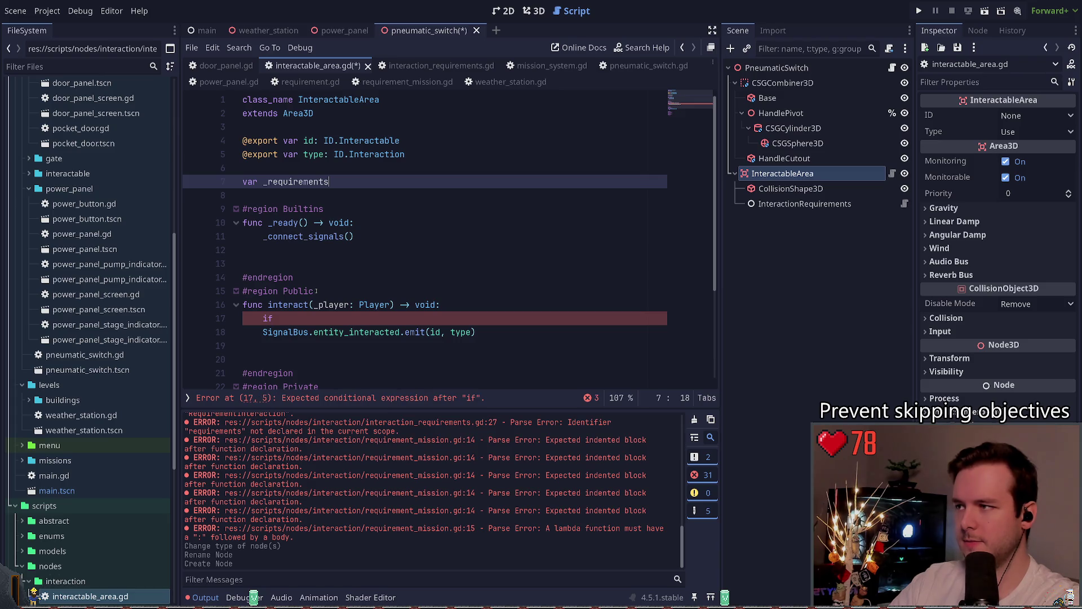
key(BackSpace)
key(BackSpace)
key(BackSpace)
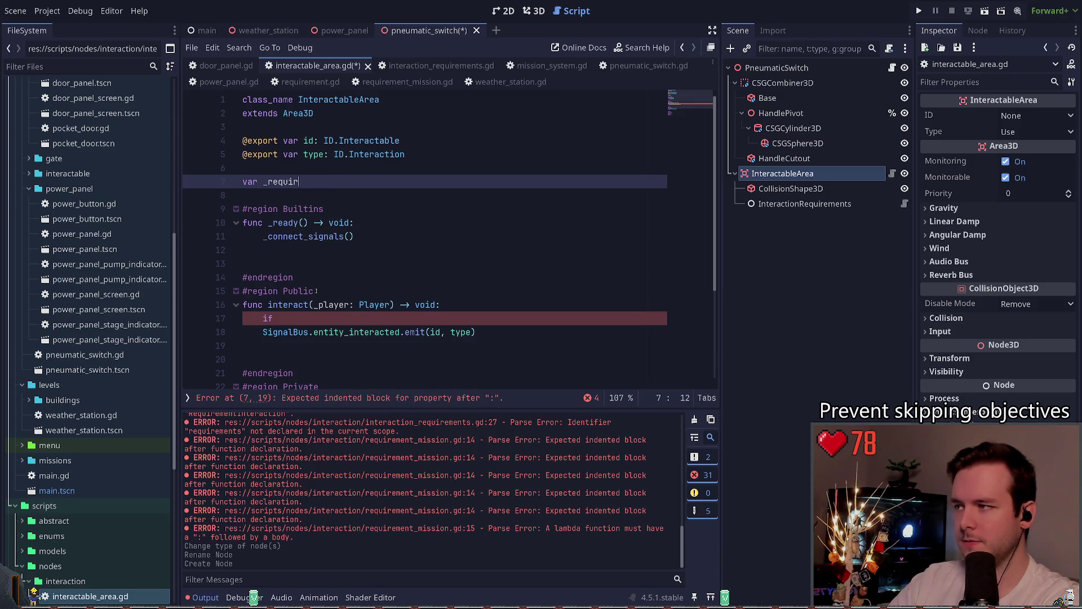
text(requirements: )
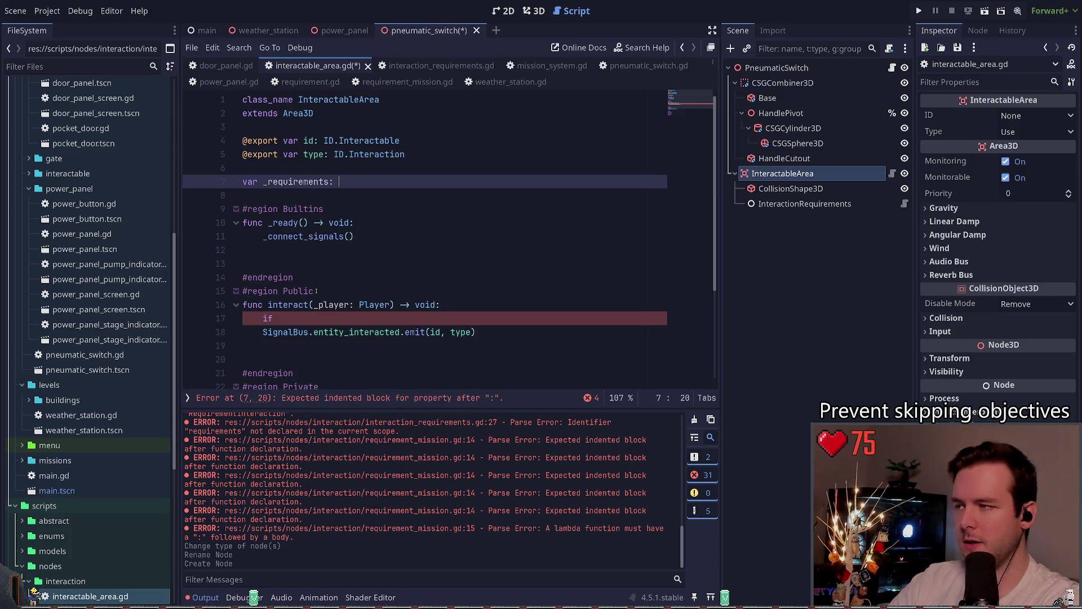
text(Interaction)
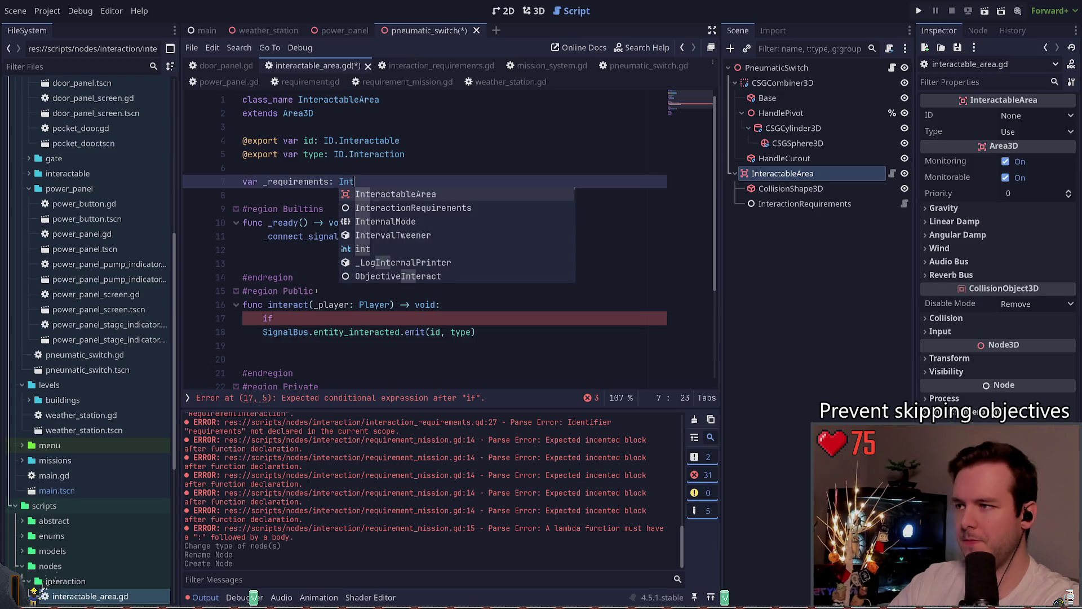
key(Return)
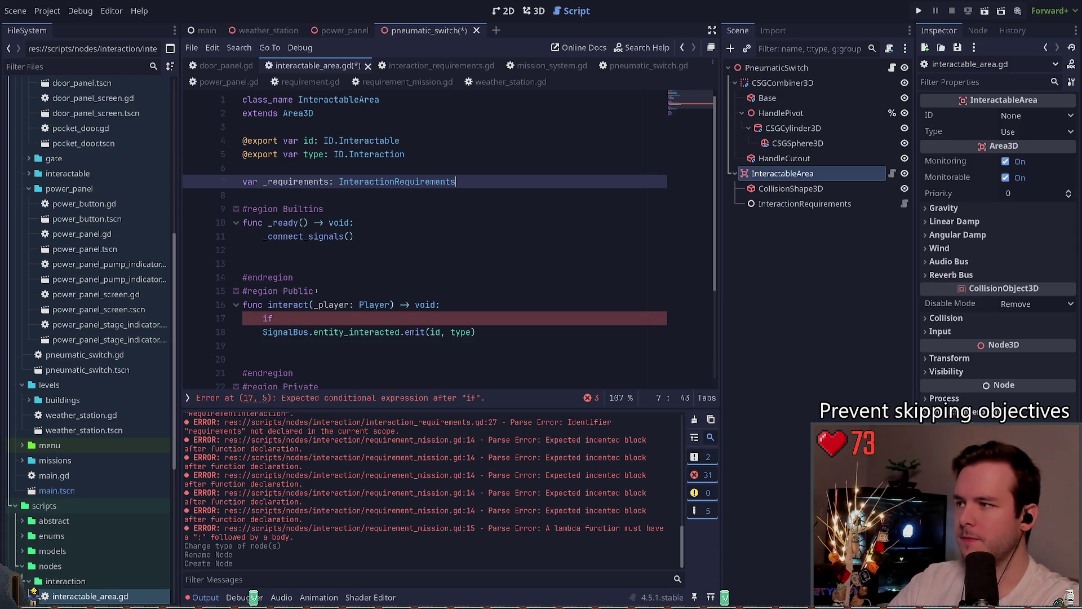
text(= [)
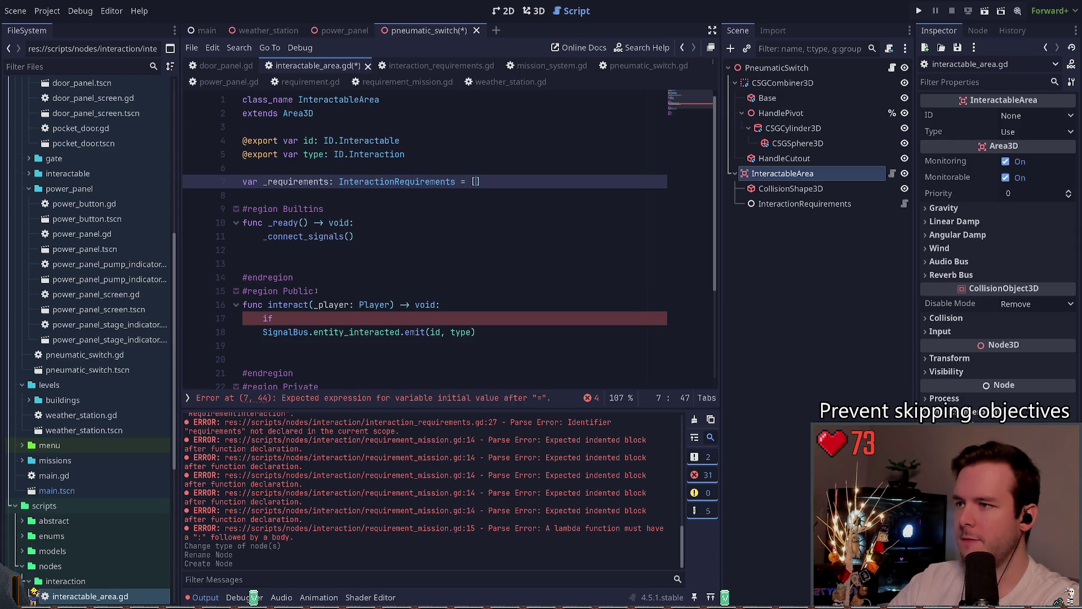
key(Down)
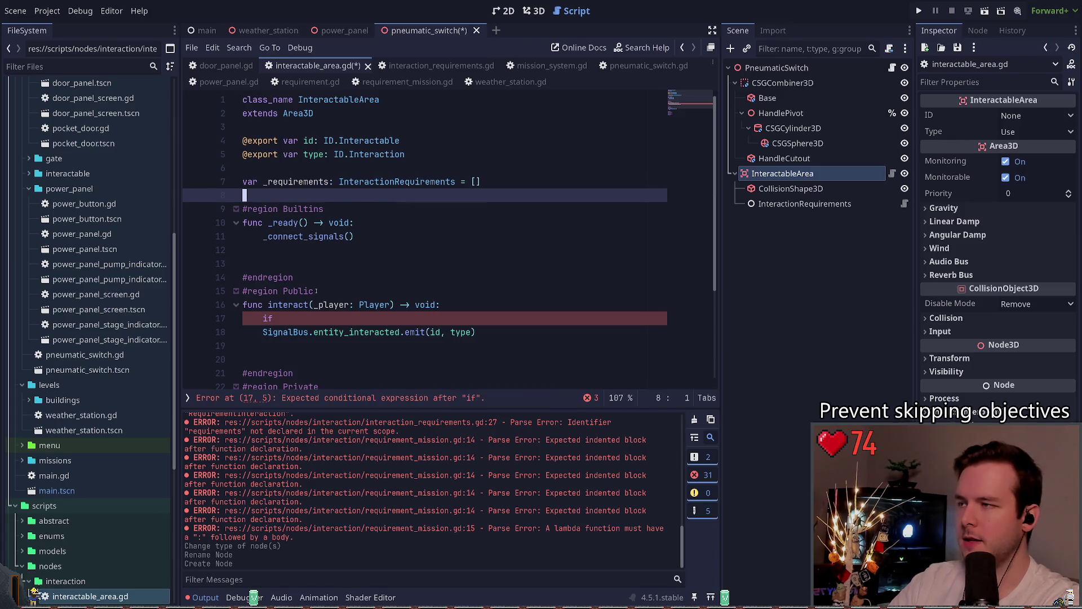
key(Up)
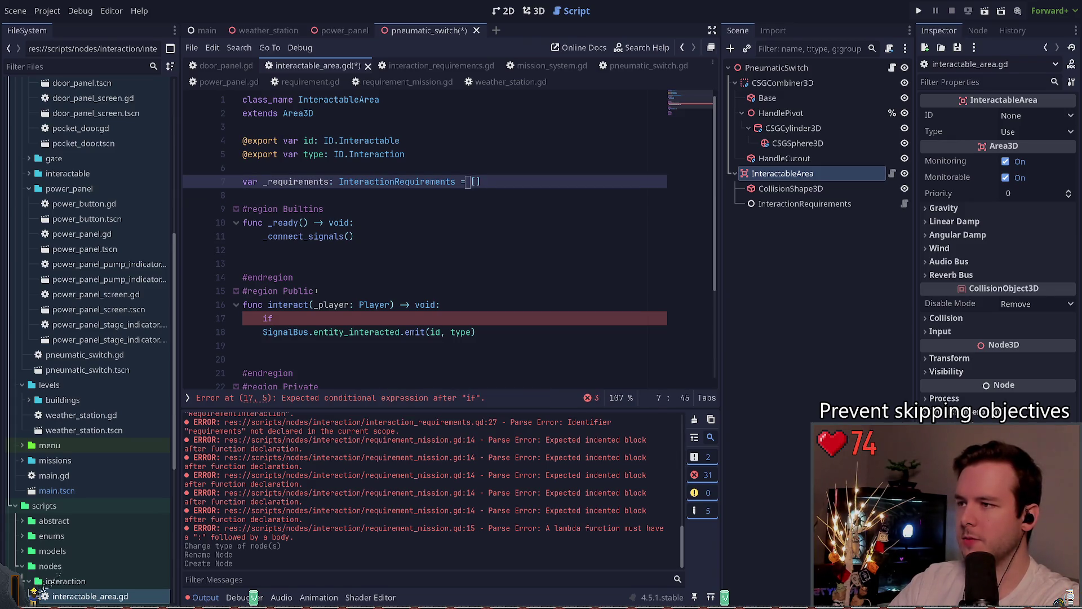
- Wrap the type as Array[InteractionRequirements], save, and switch to interaction_requirements.gd
key(ctrl+Left)
text(Array[)
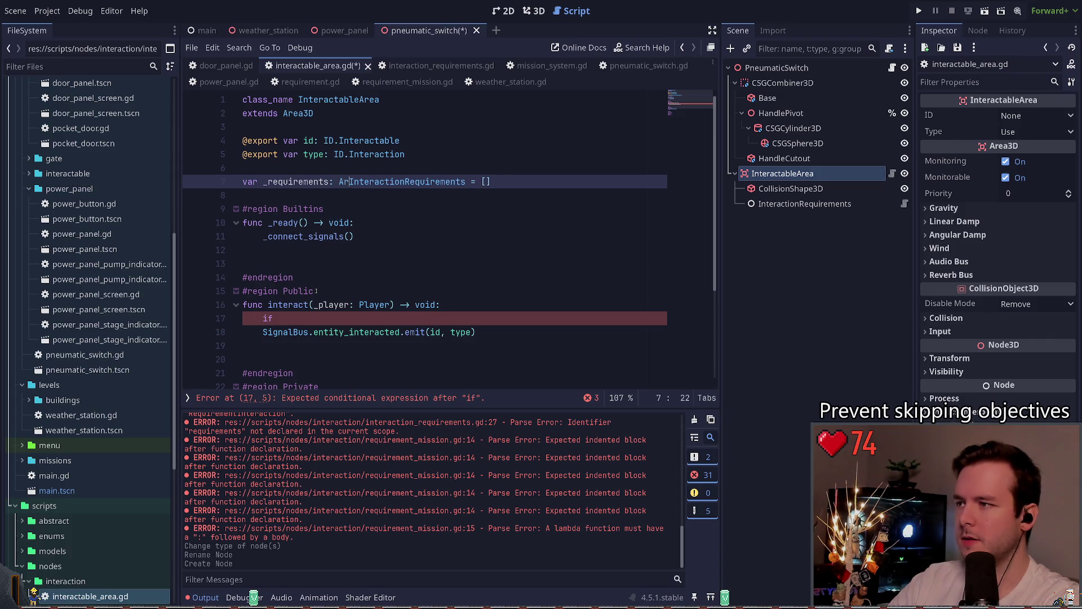
key(ctrl+Right)
text(])
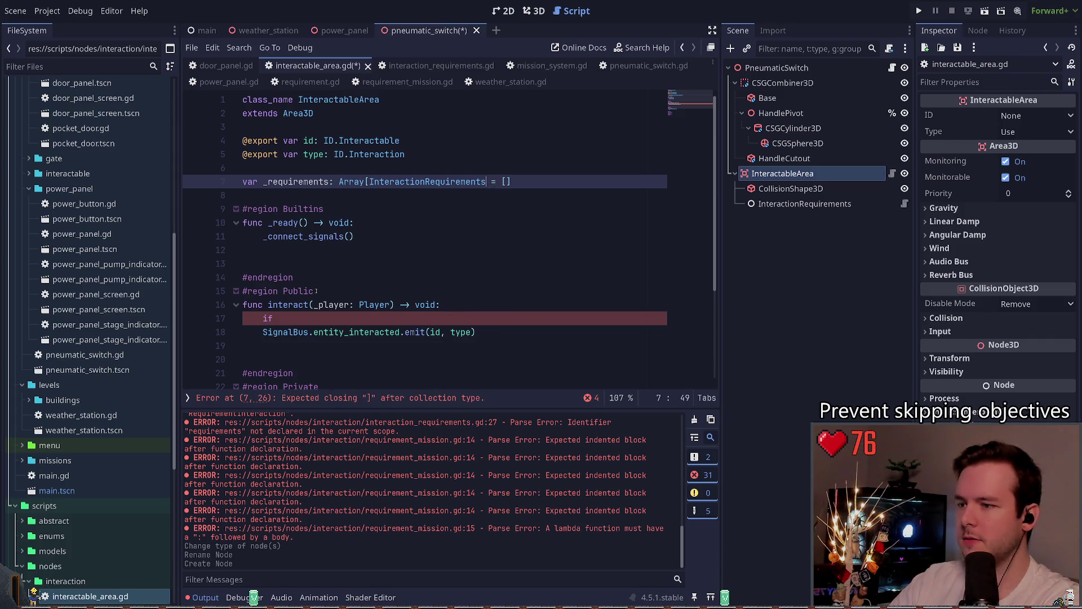
key(ctrl+s)
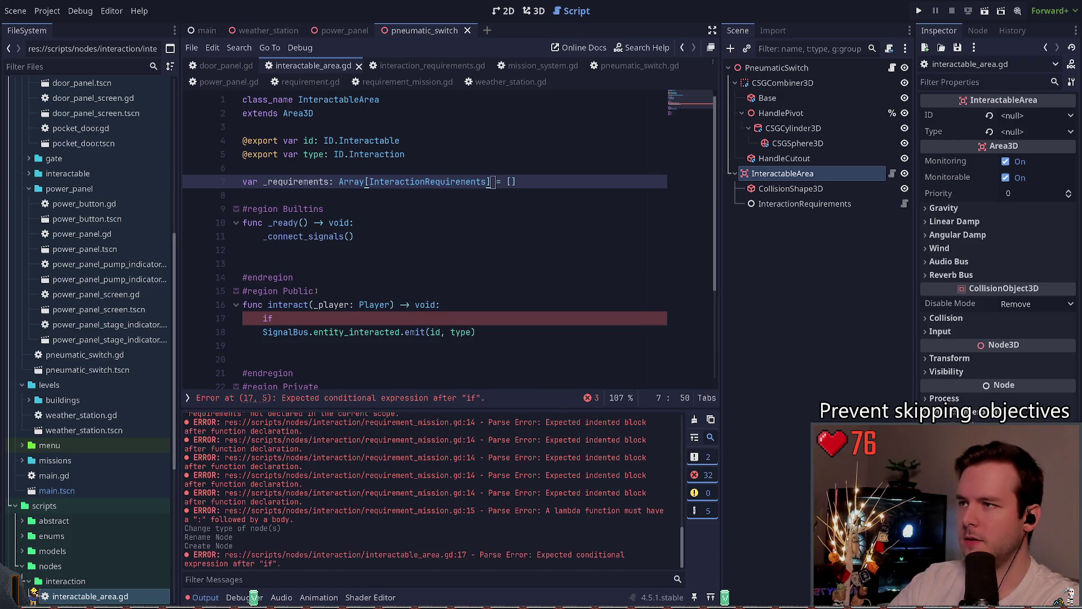
click(427, 66)
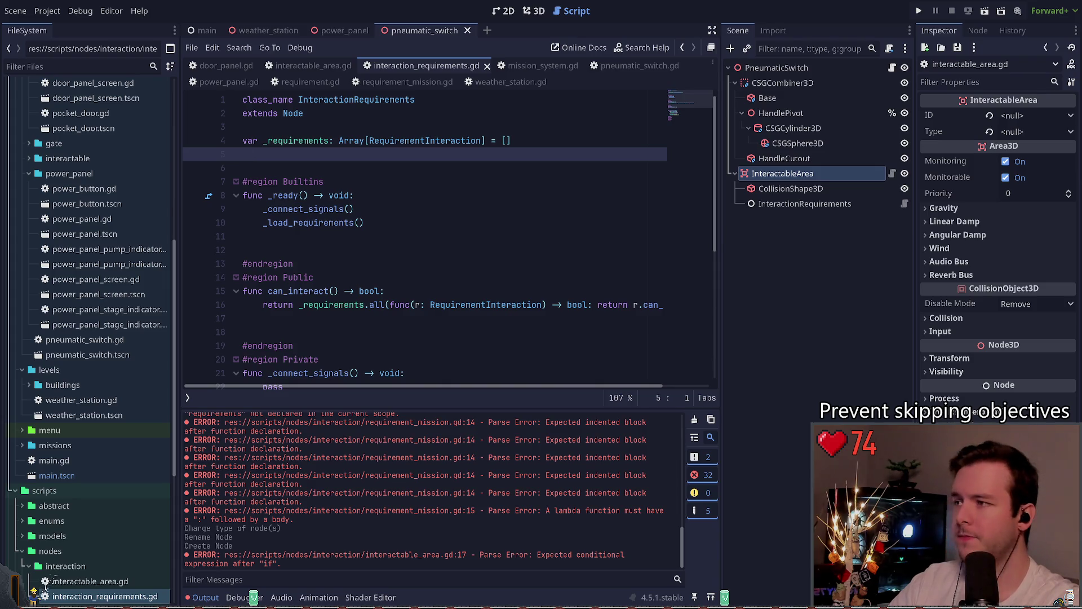
click(306, 140)
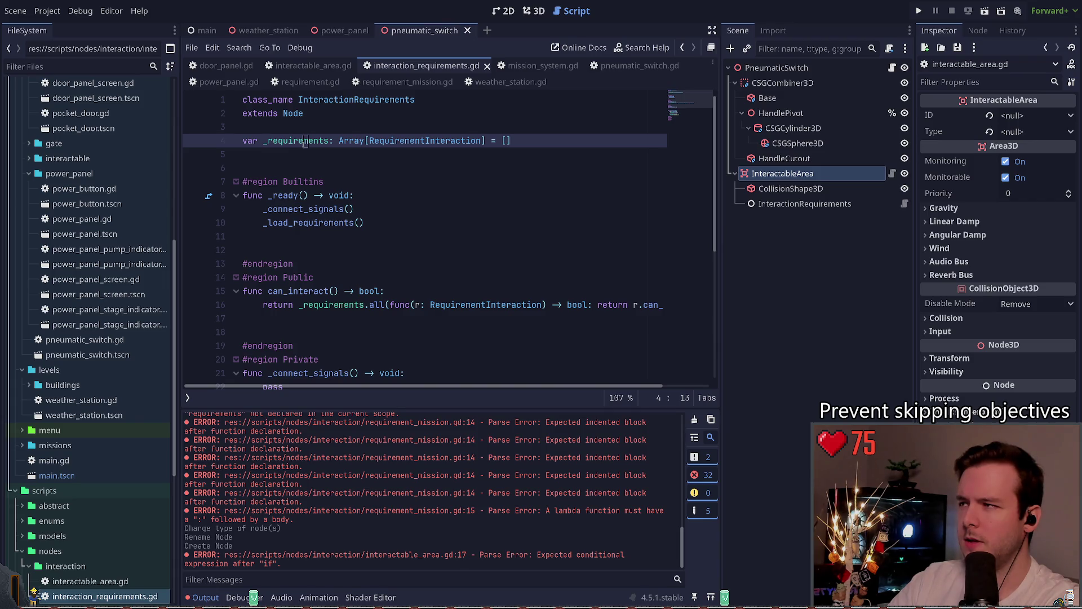
key(alt+Left)
key(alt+Left)
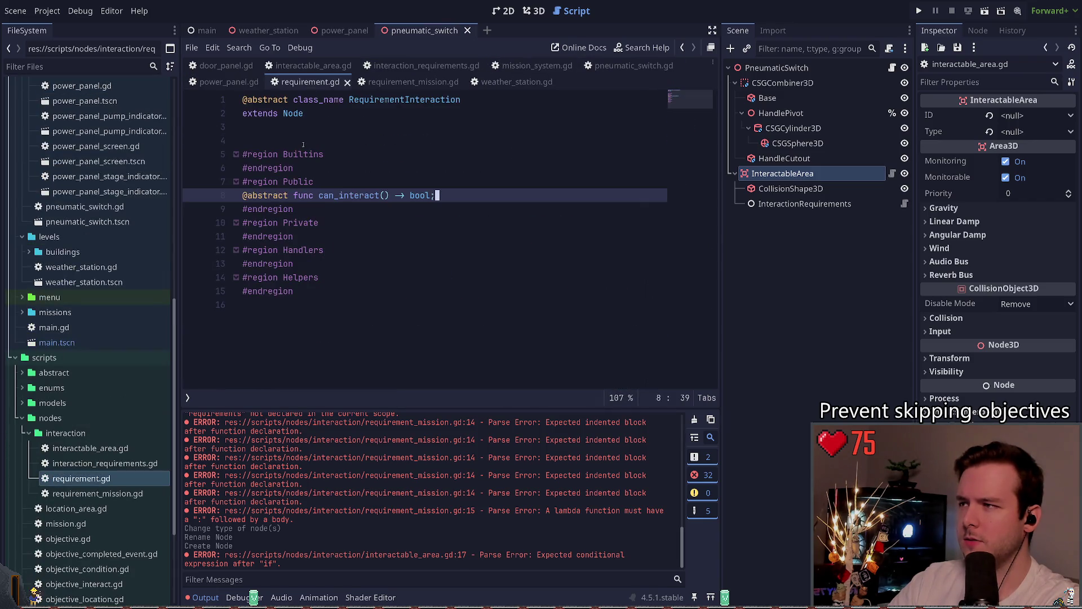
key(alt+Left)
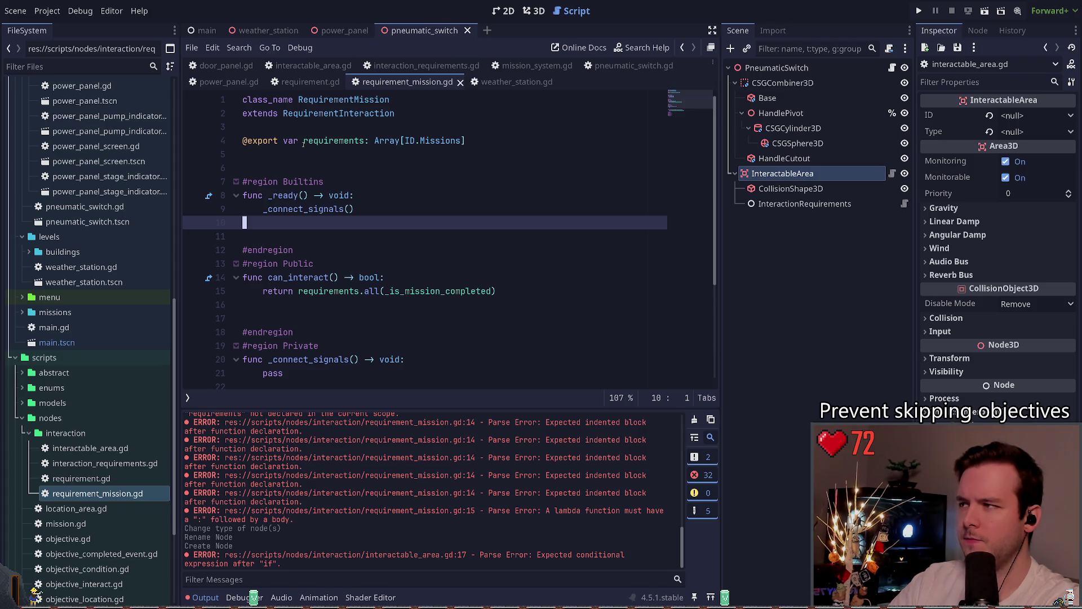
key(alt+Left)
key(alt+Left)
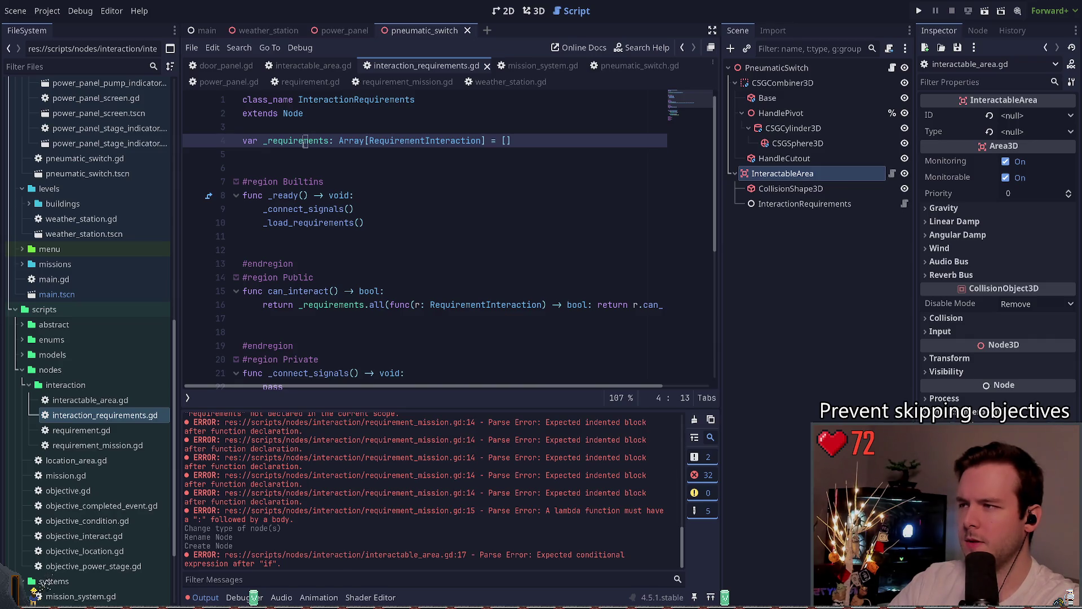
key(alt+Left)
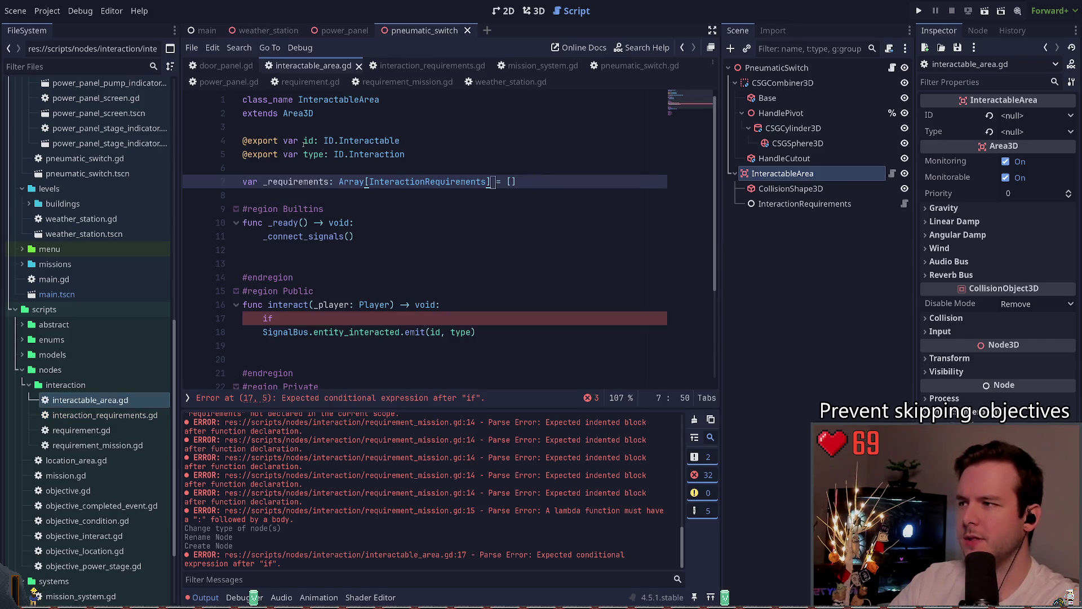
- Strip the Array wrapper and empty default from the _requirements declaration
key(shift+End)
key(BackSpace)
key(BackSpace)
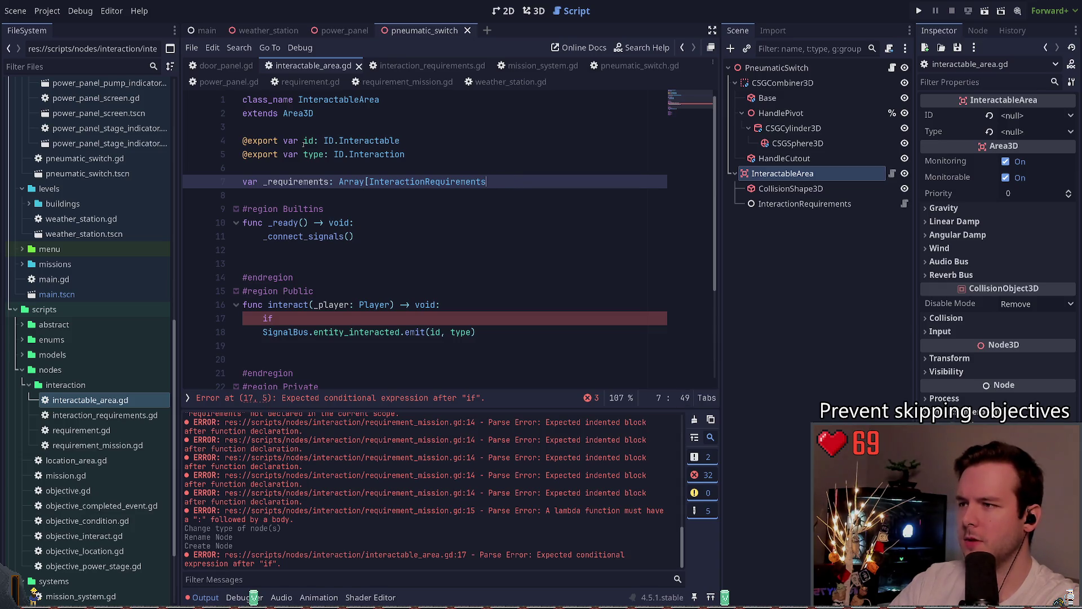
key(ctrl+Left)
key(BackSpace)
key(BackSpace)
key(BackSpace)
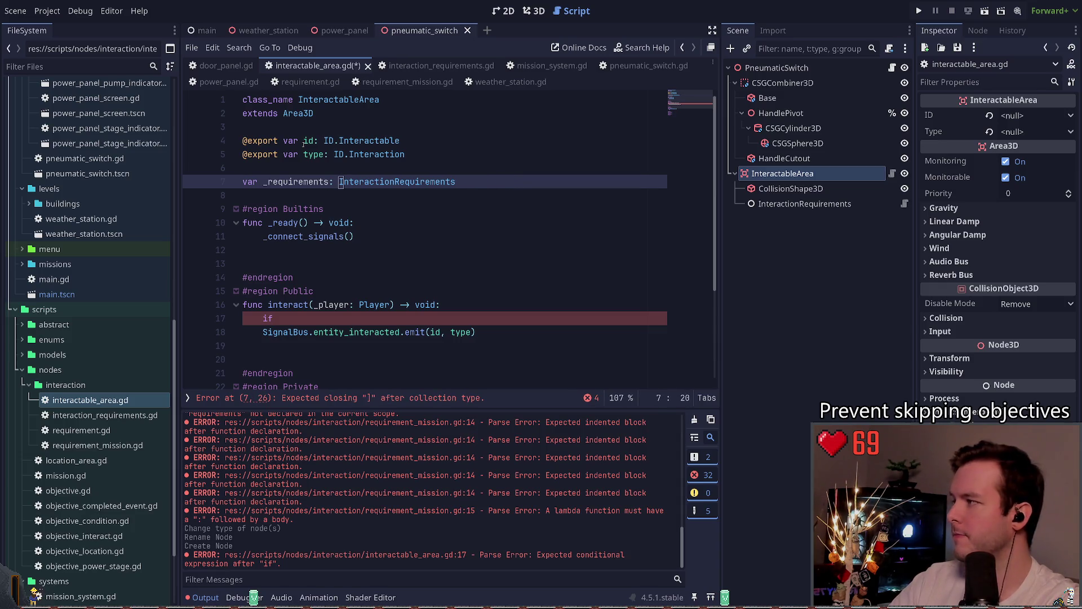
key(Home)
text(@epxor)
key(BackSpace)
key(BackSpace)
key(BackSpace)
text(xport)
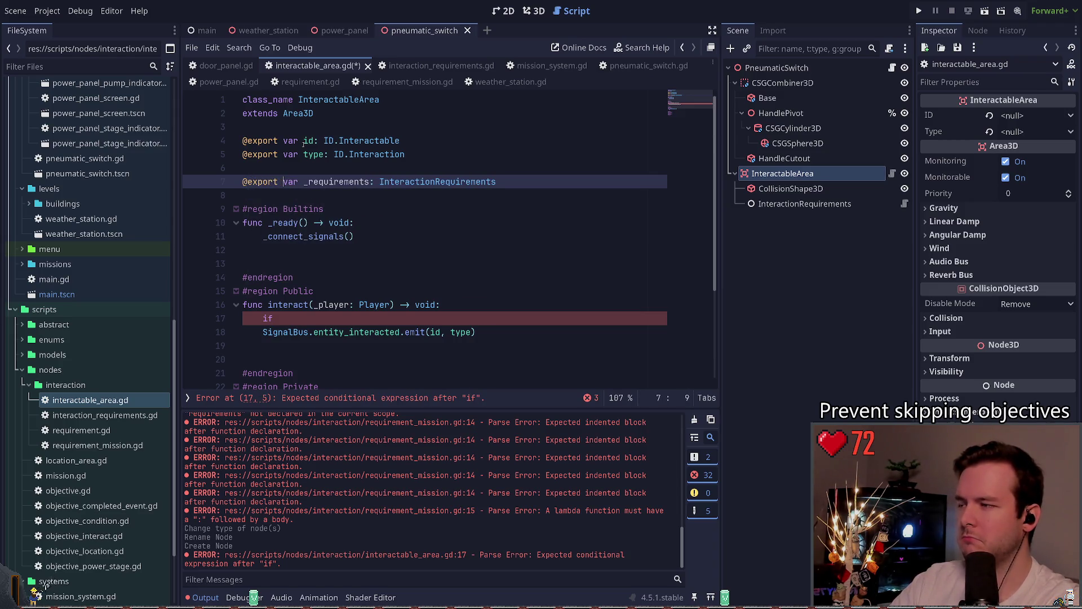
key(Delete)
key(Delete)
text(va)
key(Left)
key(Left)
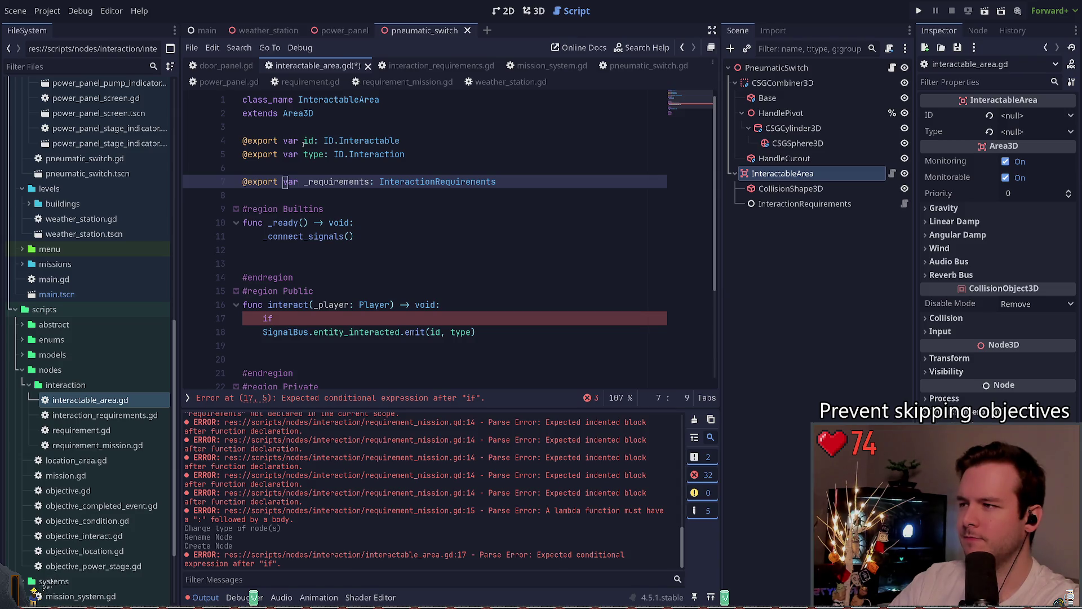
key(Delete)
key(Delete)
key(Delete)
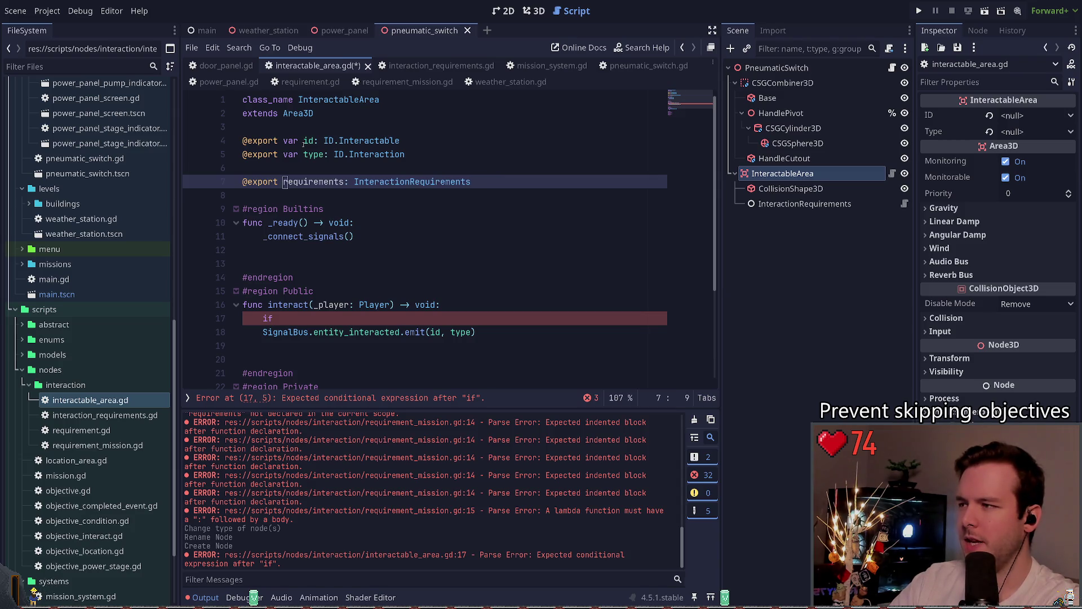
key(Up)
key(Delete)
key(Right)
key(Right)
key(Right)
text(var)
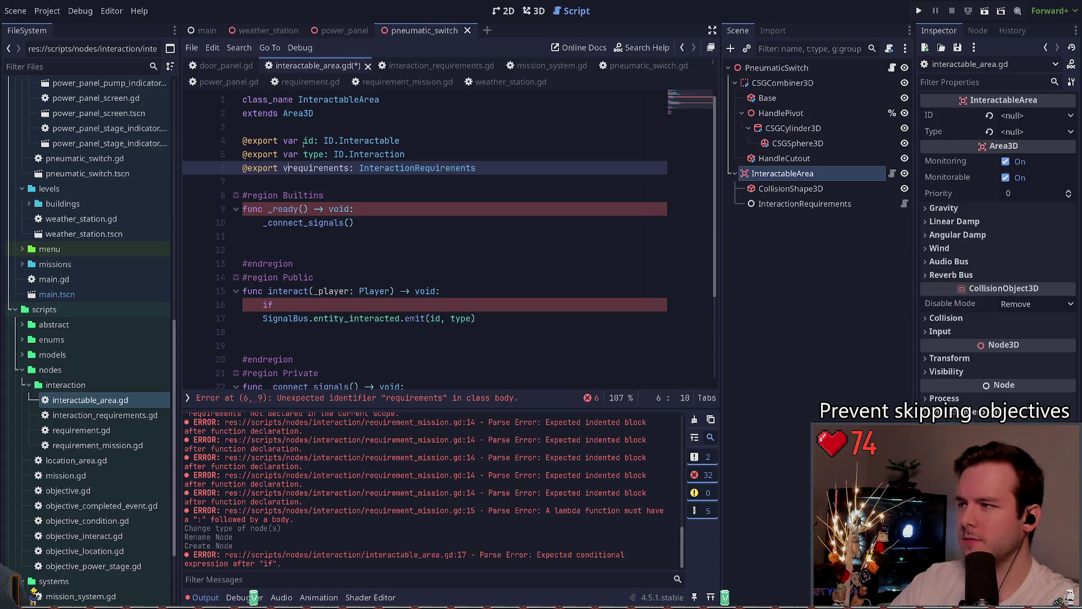
key(Right)
key(Right)
key(Right)
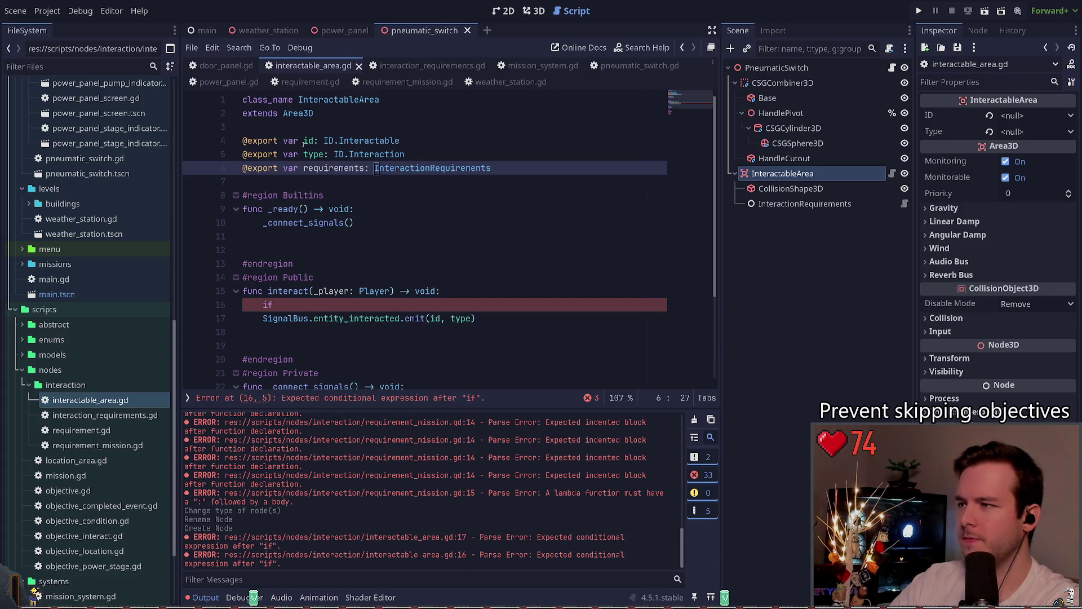
- Complete the if as 'if requirements != null:' with requirements.can_interact() on the next line
key(Down)
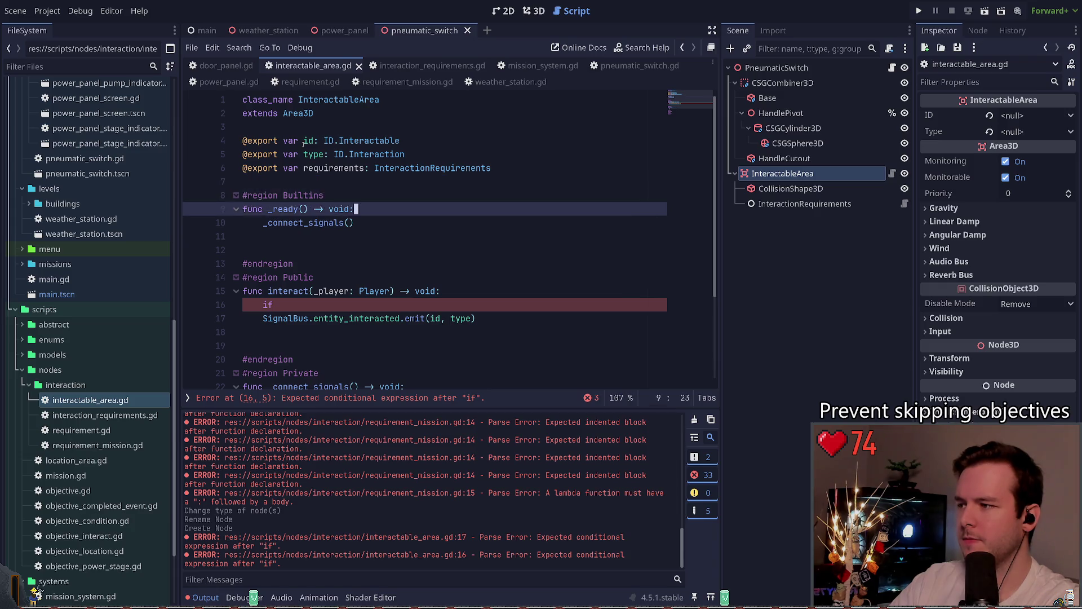
key(Down)
key(Down)
key(Down)
key(End)
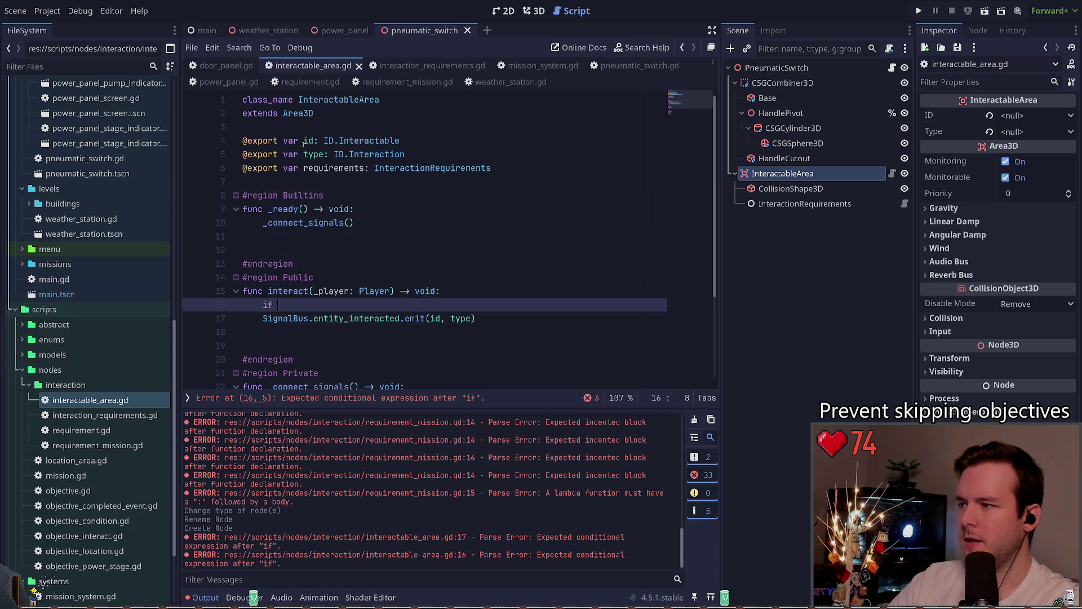
text(require)
key(Return)
text(!= nul)
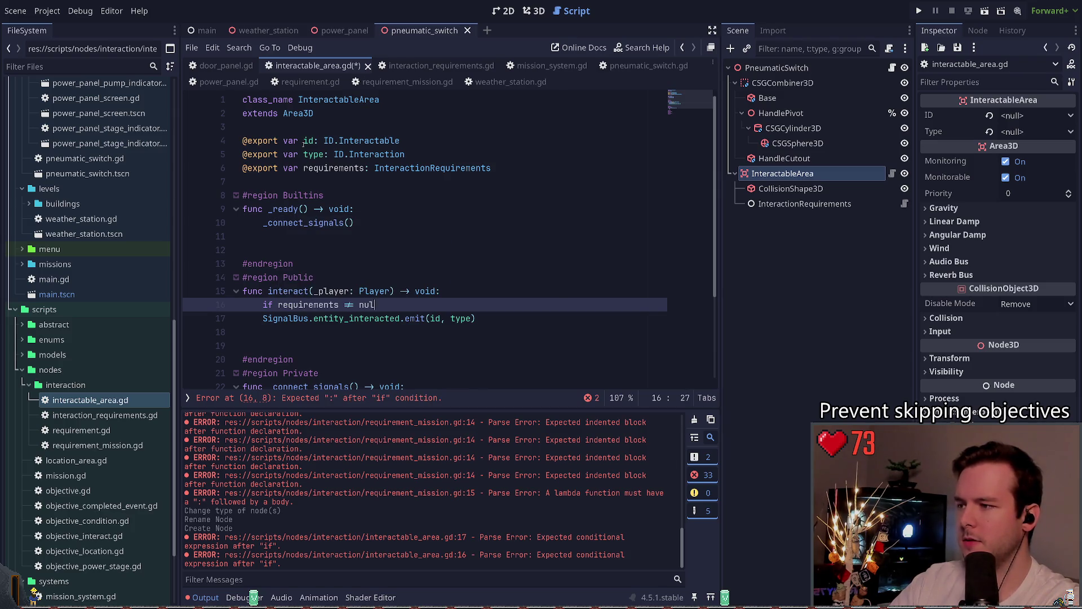
text(l:)
key(Return)
text(requirements.)
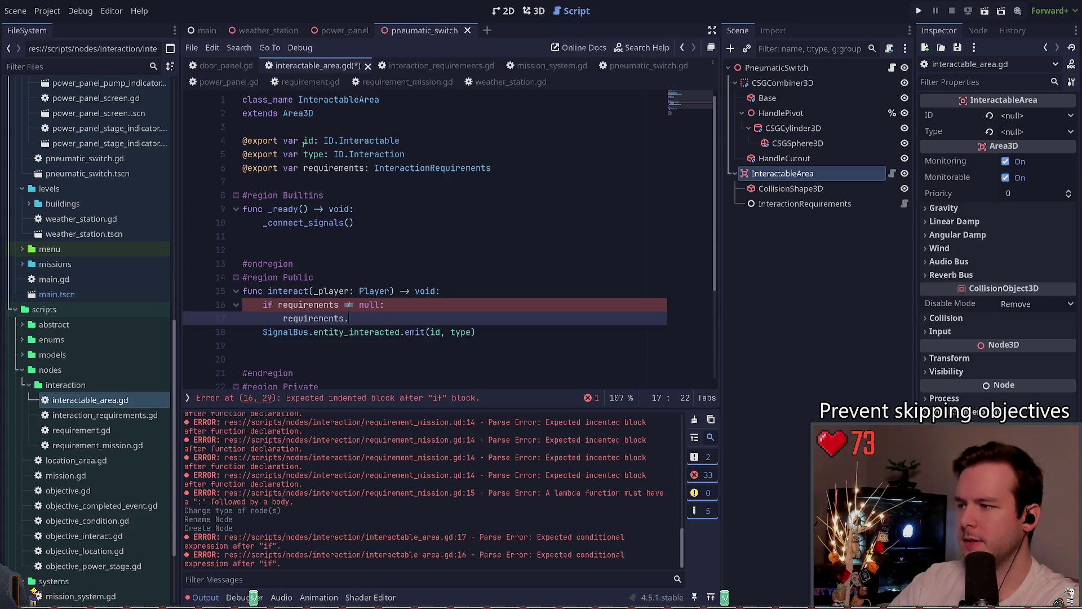
key(Return)
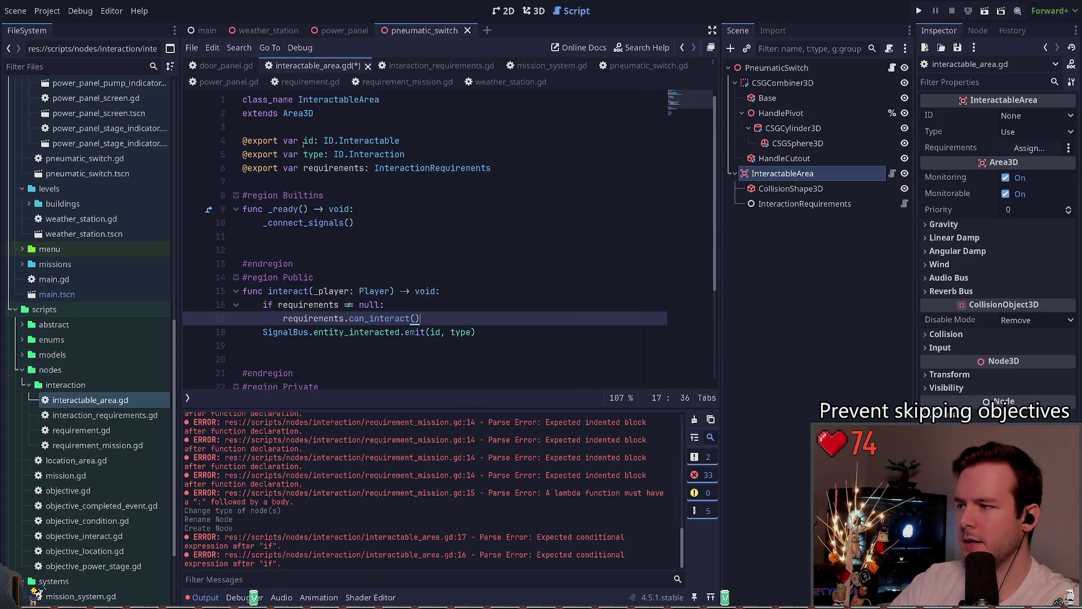
- Join can_interact() onto the condition with 'and' and add an indented 'return' below
click(268, 305)
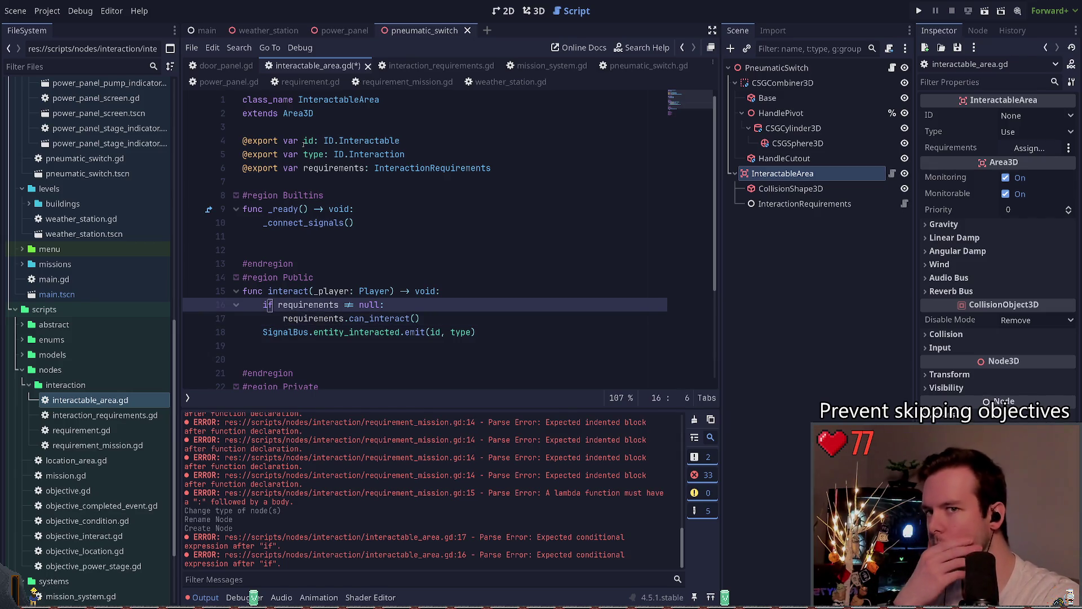
key(Down)
scroll(303, 143, down, 2)
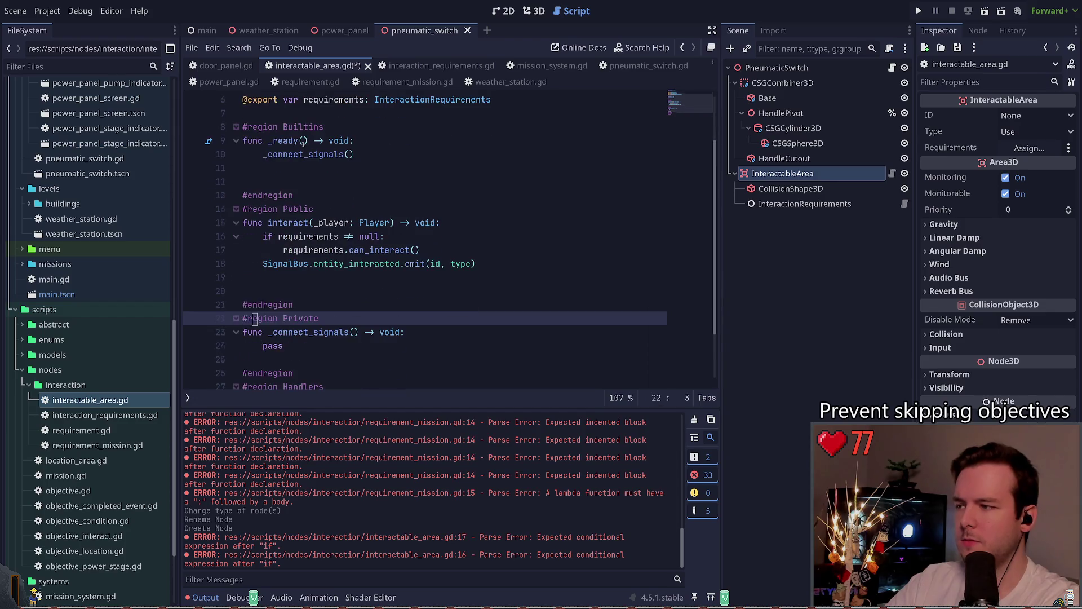
key(Down)
key(Down)
key(Up)
key(Up)
key(Up)
key(Right)
key(Right)
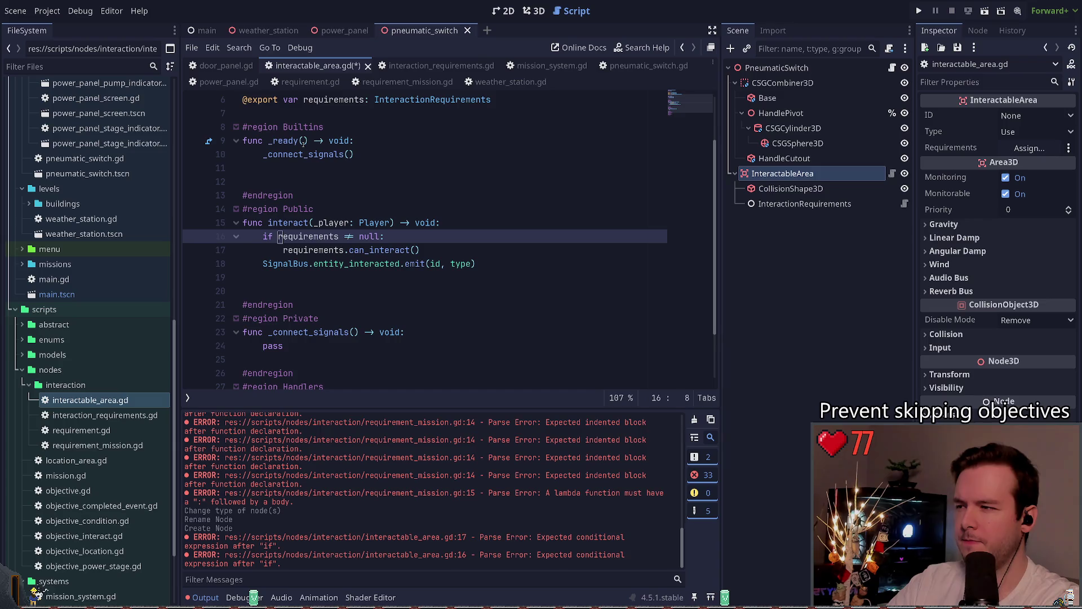
key(End)
key(Left)
text(and)
key(Delete)
key(Delete)
key(Delete)
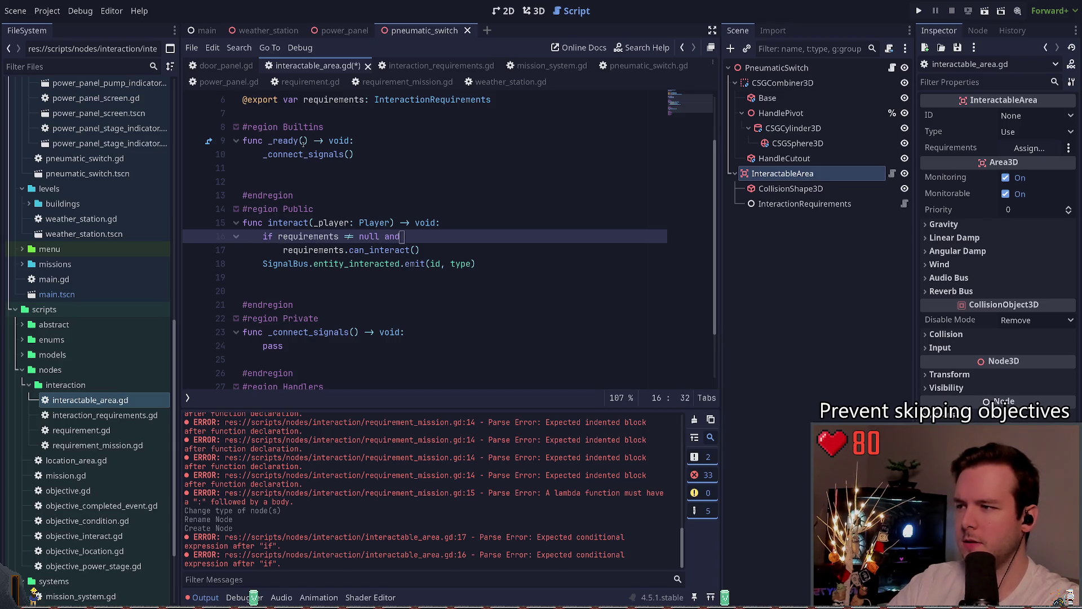
key(End)
key(Return)
text(return)
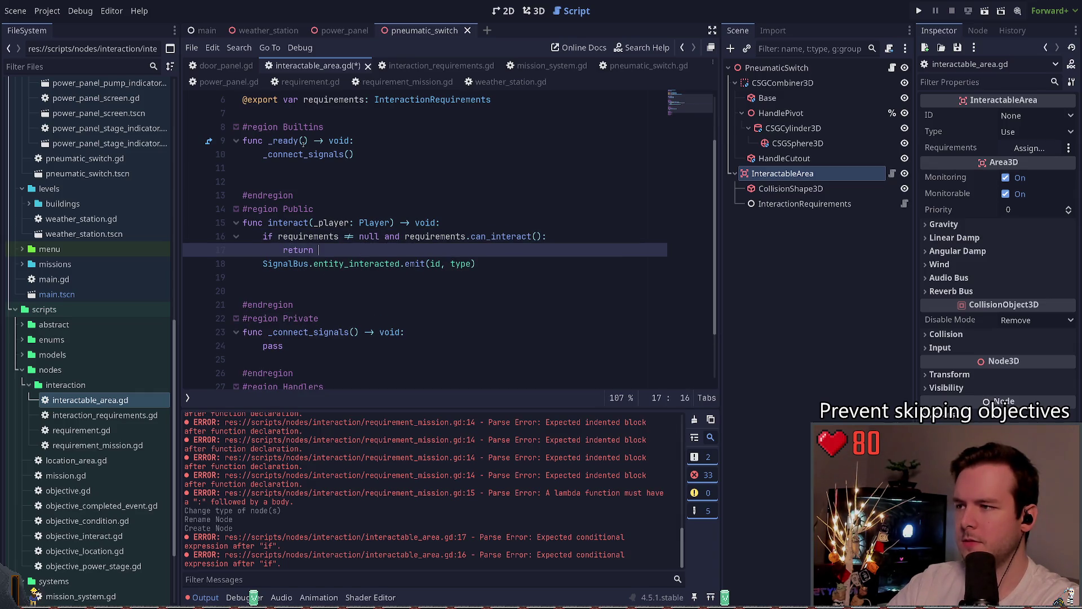
- Negate the check with 'not requirements.can_interact()', save, and drag the InteractionRequirements node to assign it
key(Up)
key(Home)
key(ctrl+Right)
key(ctrl+Right)
key(ctrl+Right)
text(not)
key(Down)
text(fa)
key(BackSpace)
key(BackSpace)
key(BackSpace)
key(Escape)
key(ctrl+s)
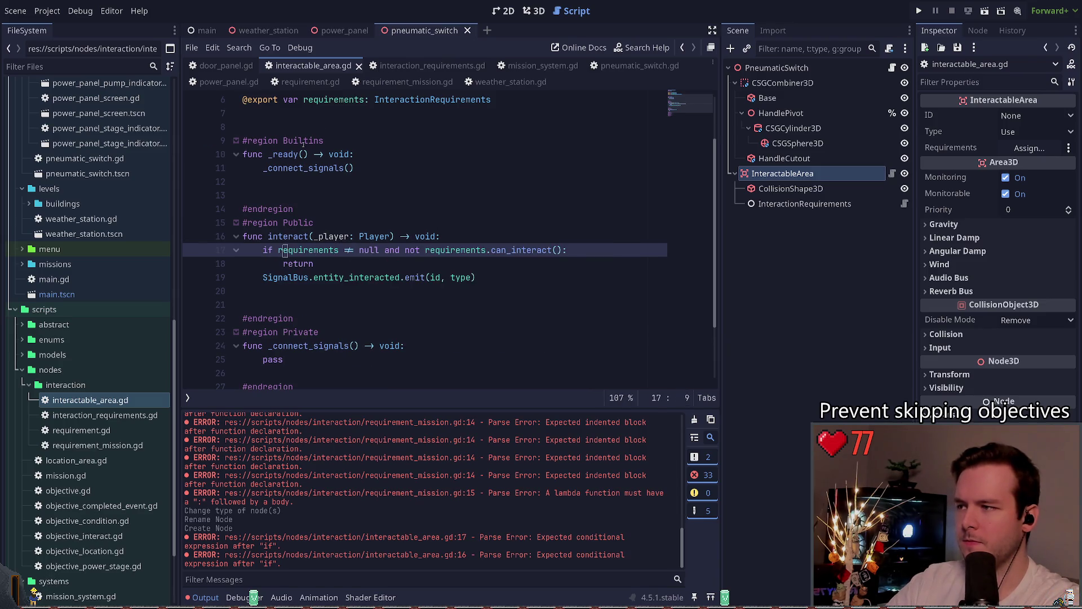
key(Down)
key(End)
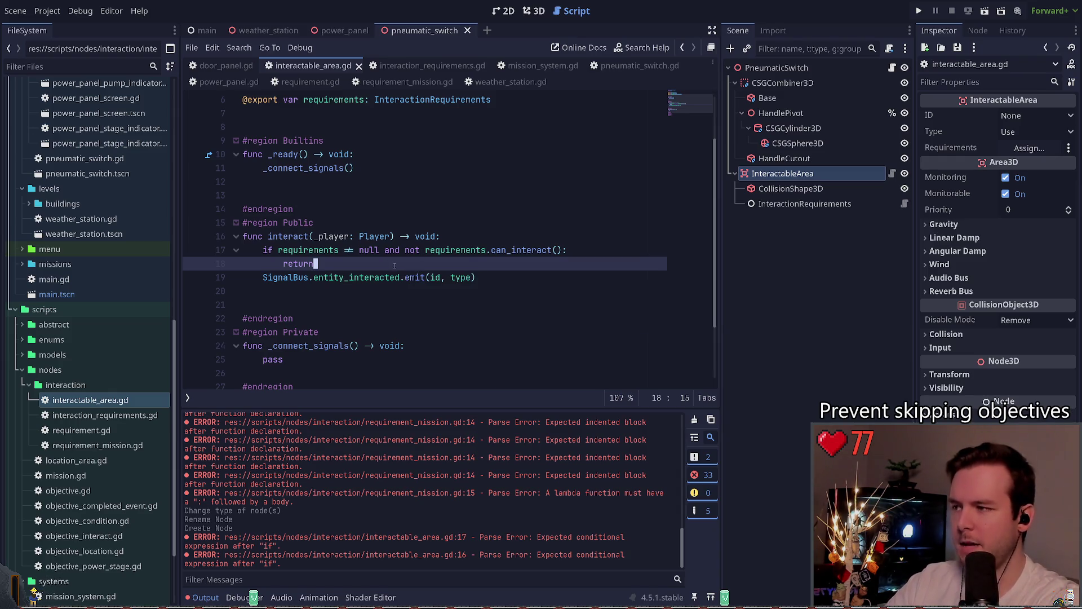
scroll(395, 265, down, 2)
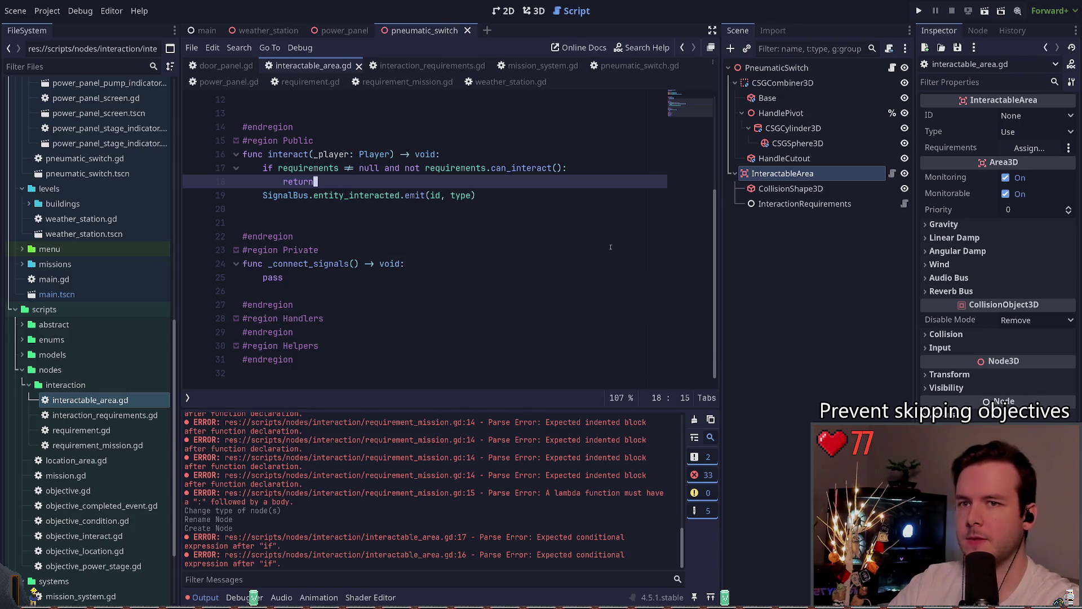
mouse_move(806, 204)
mouse_down()
mouse_move(838, 213)
mouse_move(1030, 148)
mouse_up()
- Assign the InteractionRequirements node to InteractableArea's Requirements property and save the scene
drag(319, 263, 297, 249)
click(447, 226)
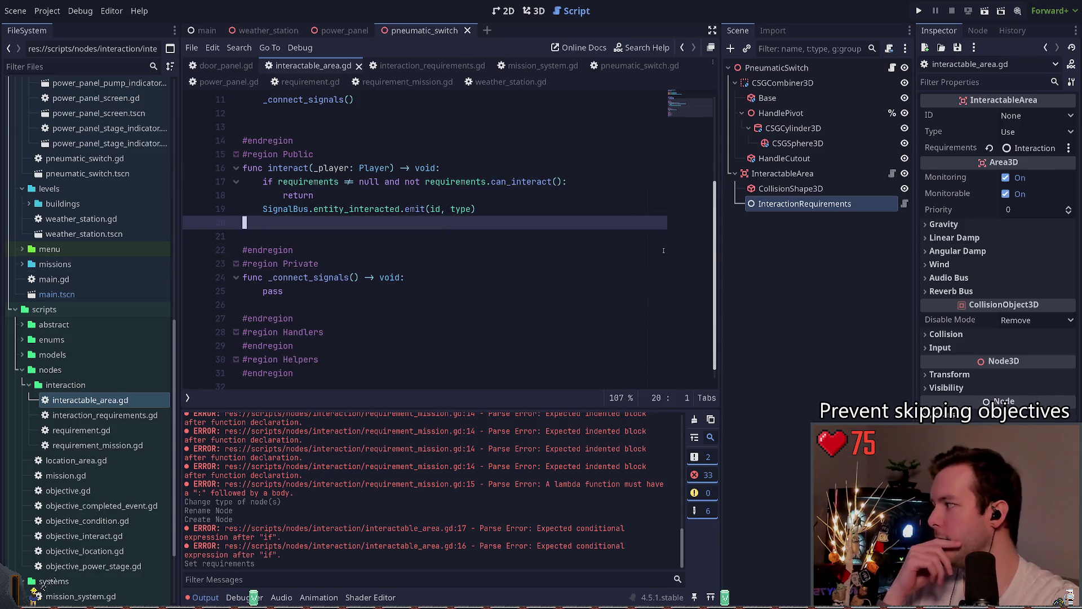
click(506, 195)
key(ctrl+s)
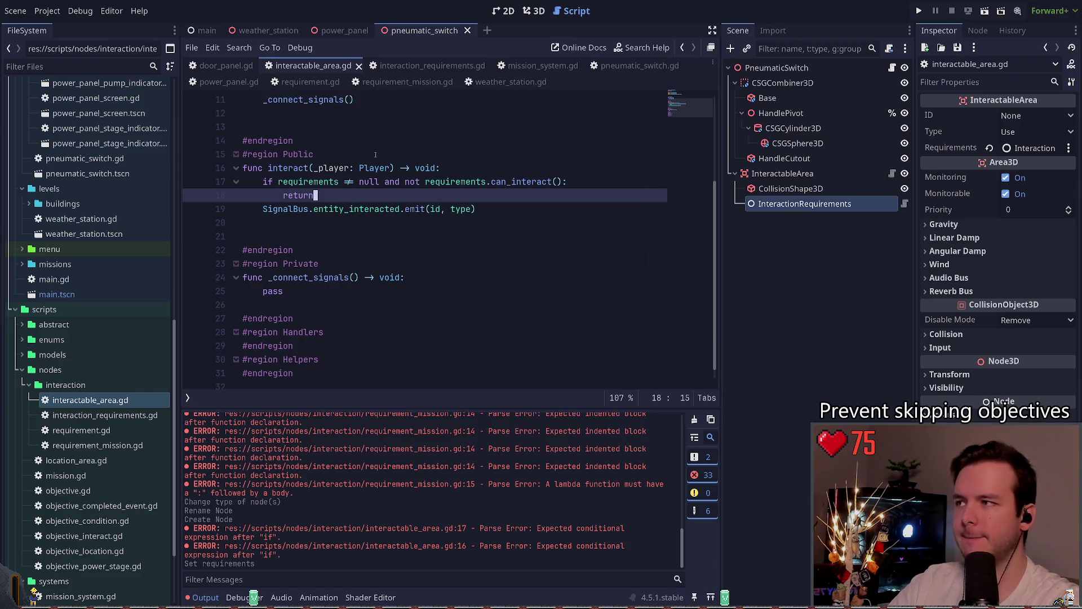
scroll(505, 177, up, 1)
- Check the InteractionRequirements node and InteractableArea's Requirements value in the Inspector
click(816, 205)
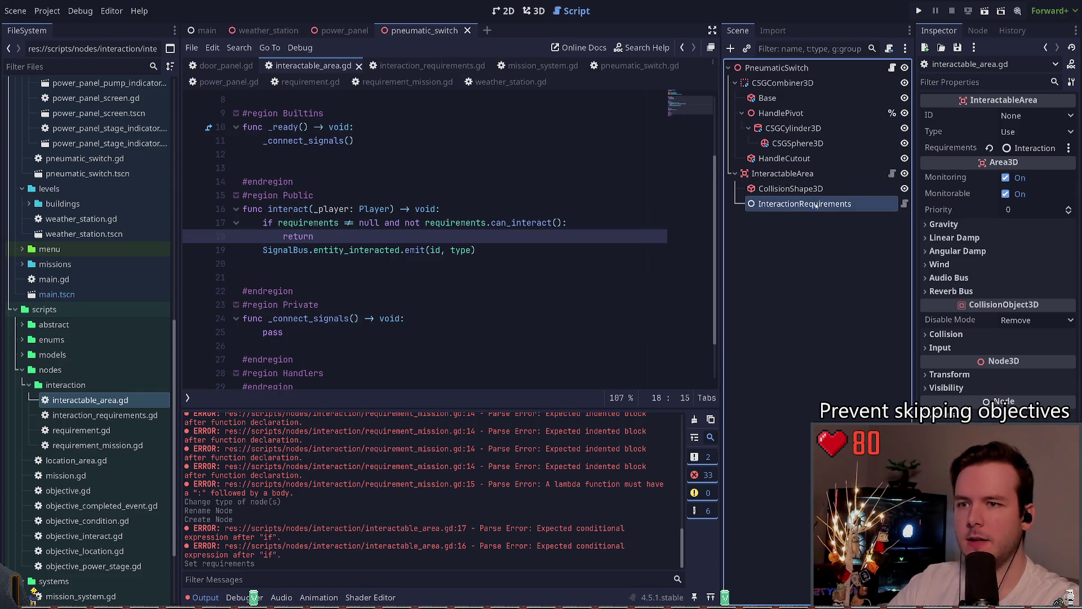
click(816, 205)
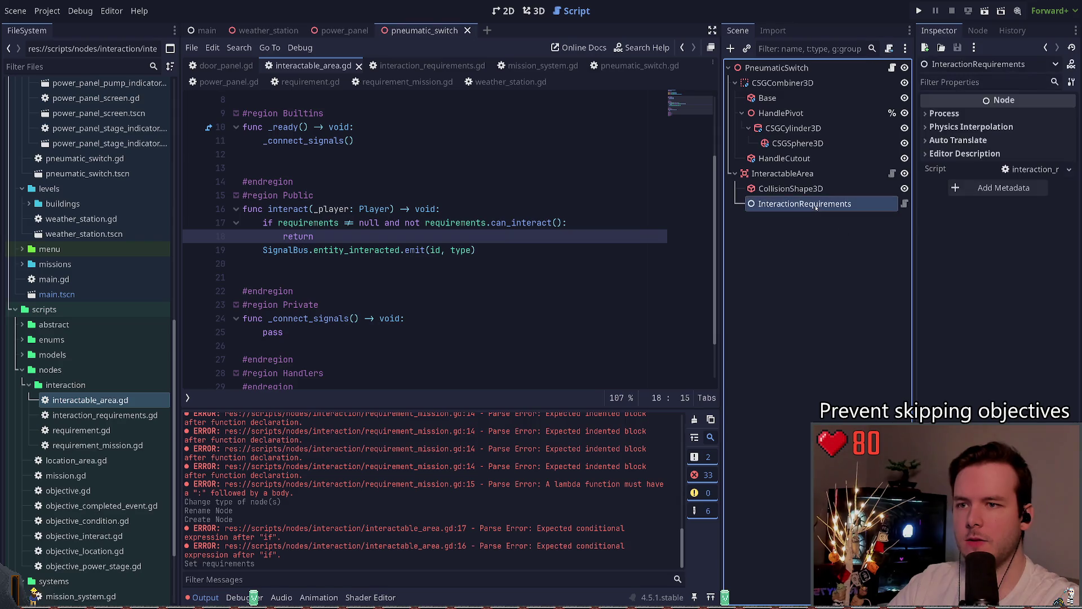
click(800, 174)
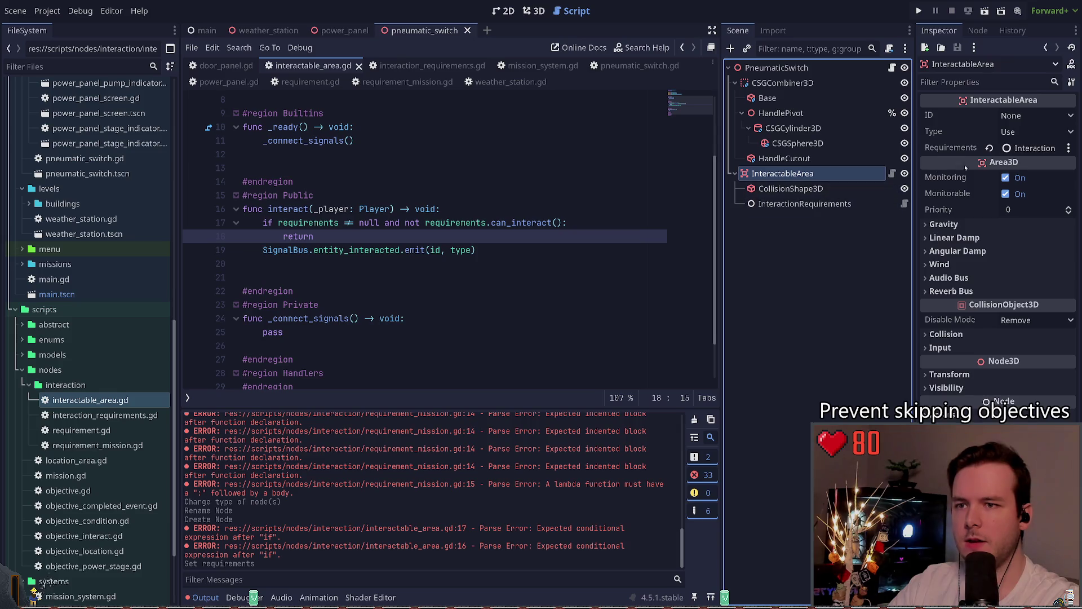
click(775, 189)
click(797, 205)
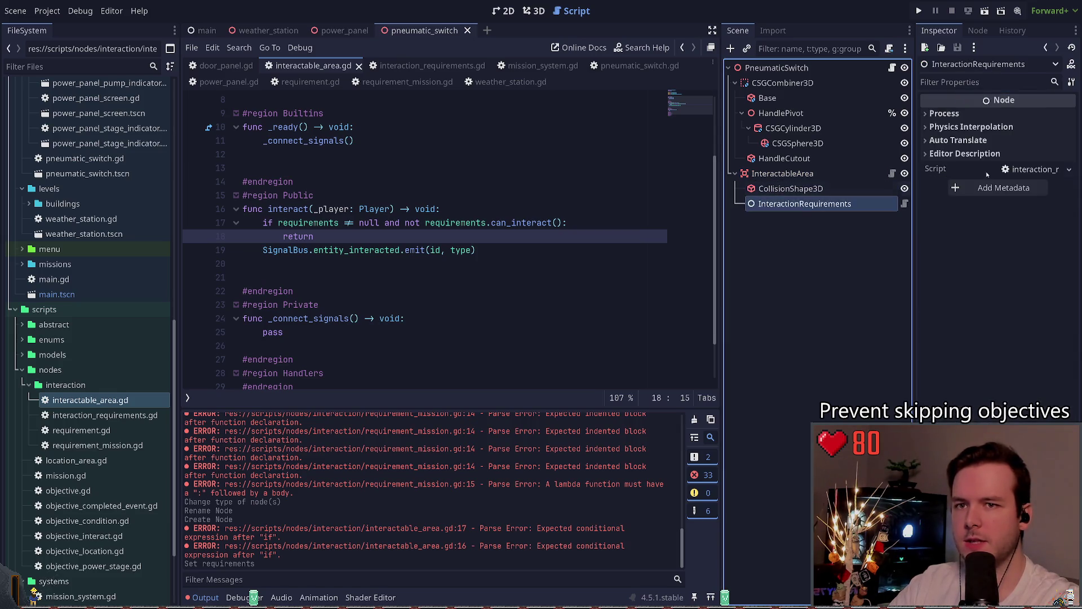
- Browse interaction node types in Create New Node, cancel, and open the InteractionRequirements script
key(ctrl+a)
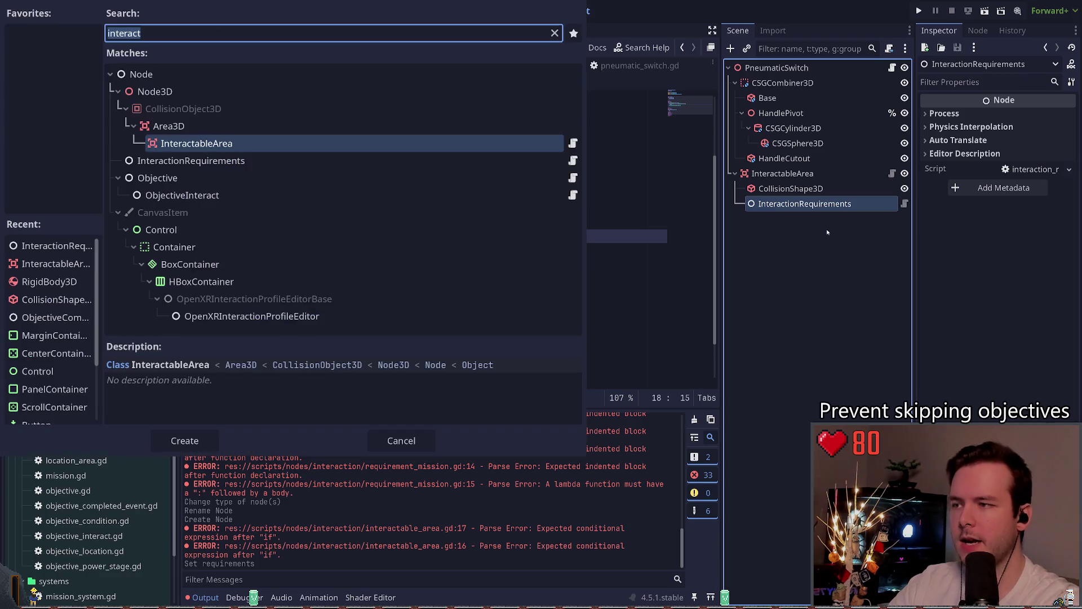
key(Down)
key(Down)
key(Down)
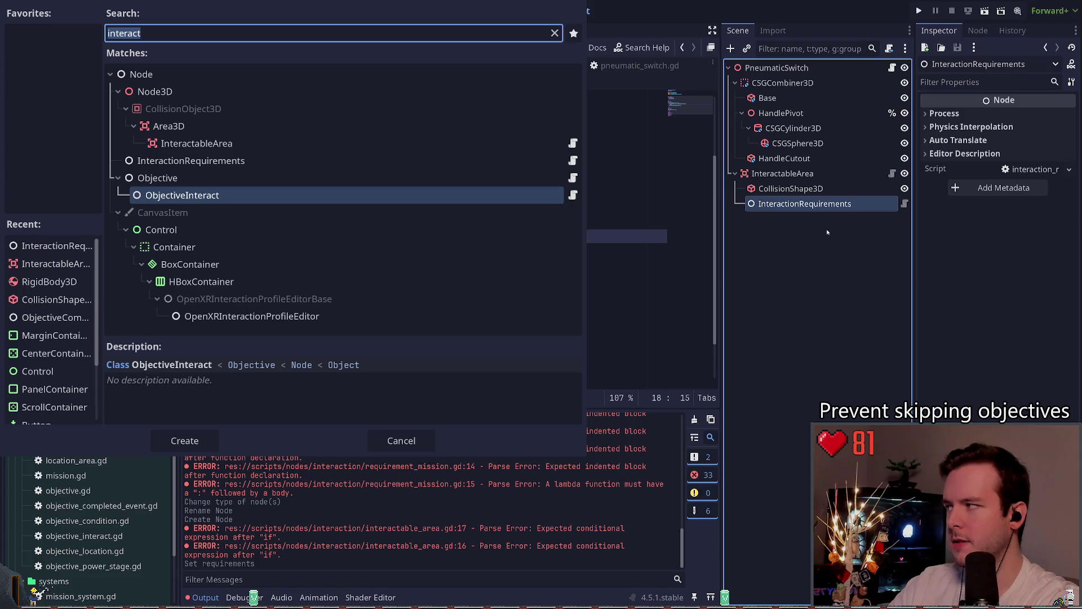
key(Escape)
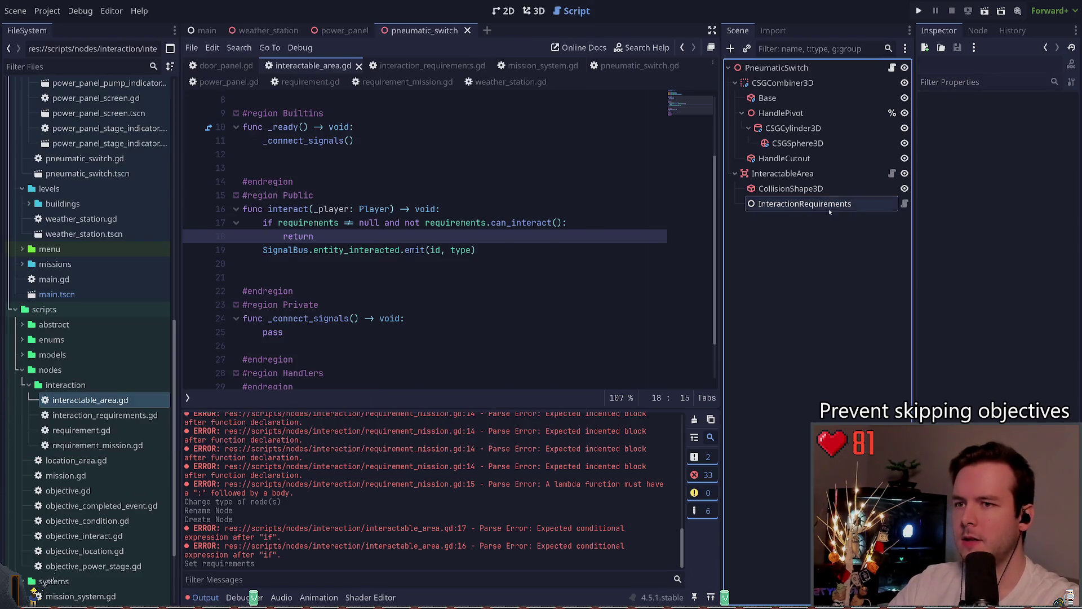
click(904, 204)
click(424, 165)
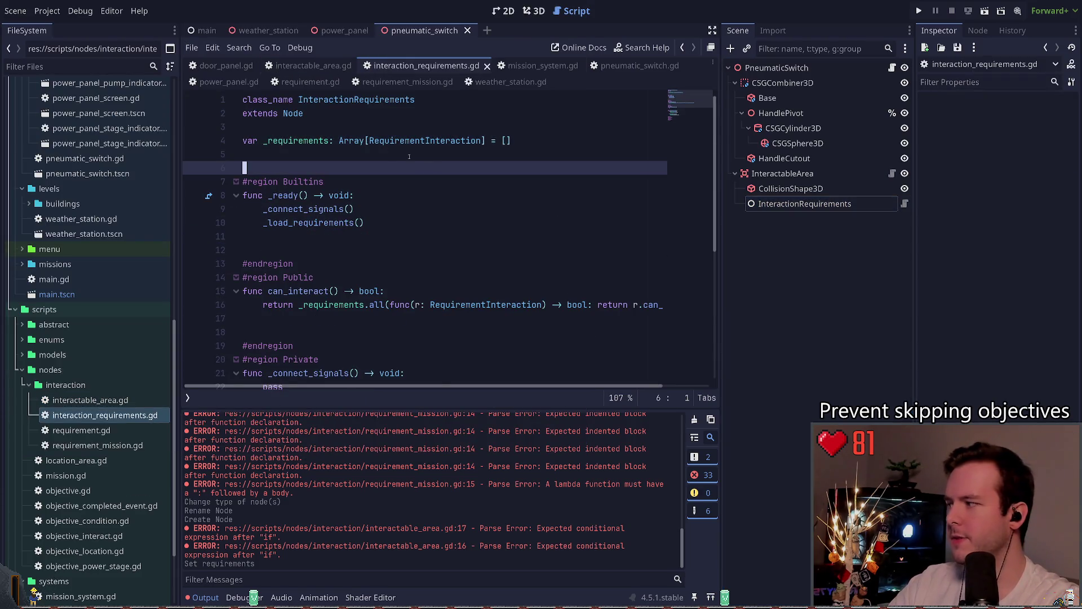
key(Up)
key(Up)
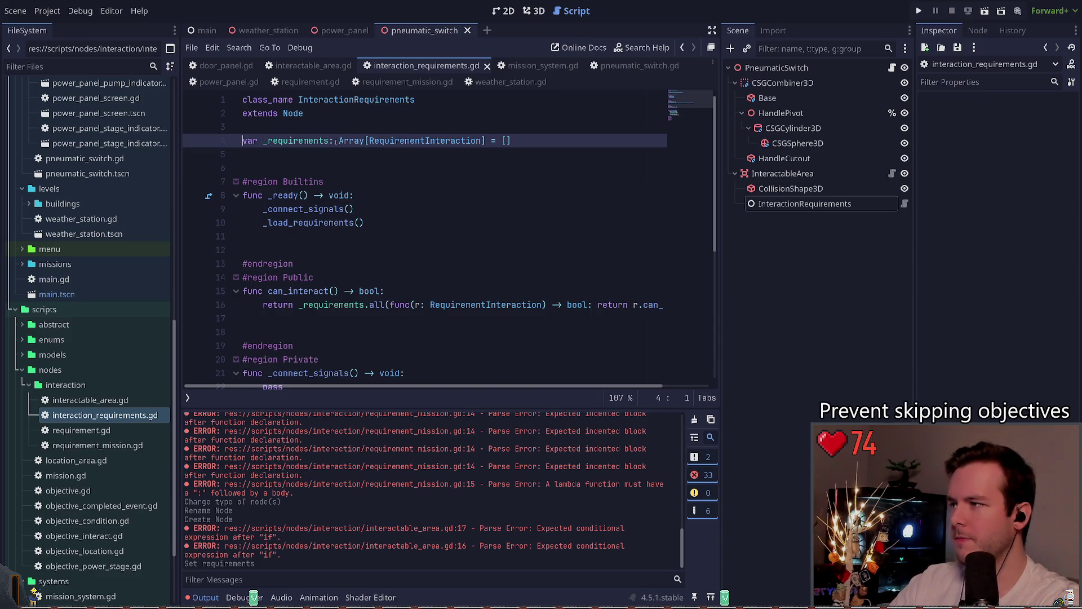
text(@export)
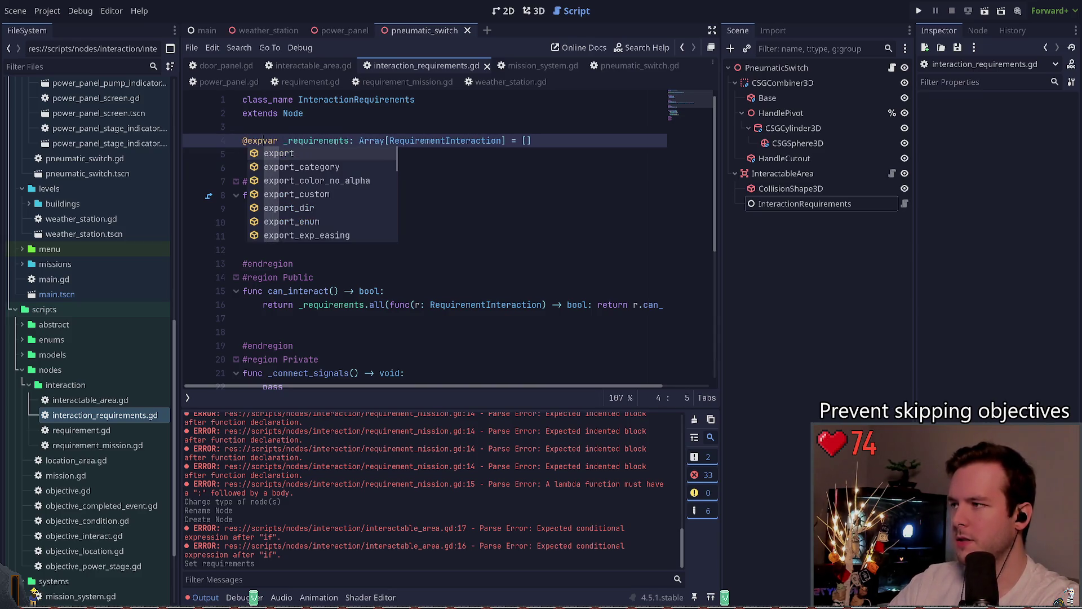
key(Right)
key(Right)
key(Right)
key(Delete)
key(Down)
key(Down)
key(Down)
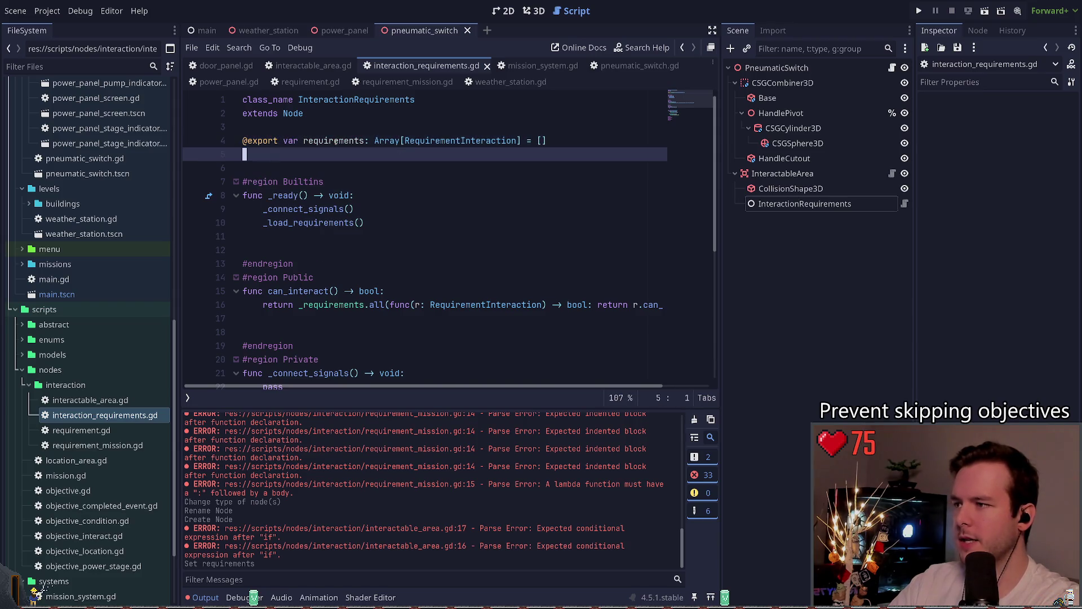
key(Down)
key(Down)
key(Down)
key(Up)
key(ctrl+Right)
key(Right)
key(Delete)
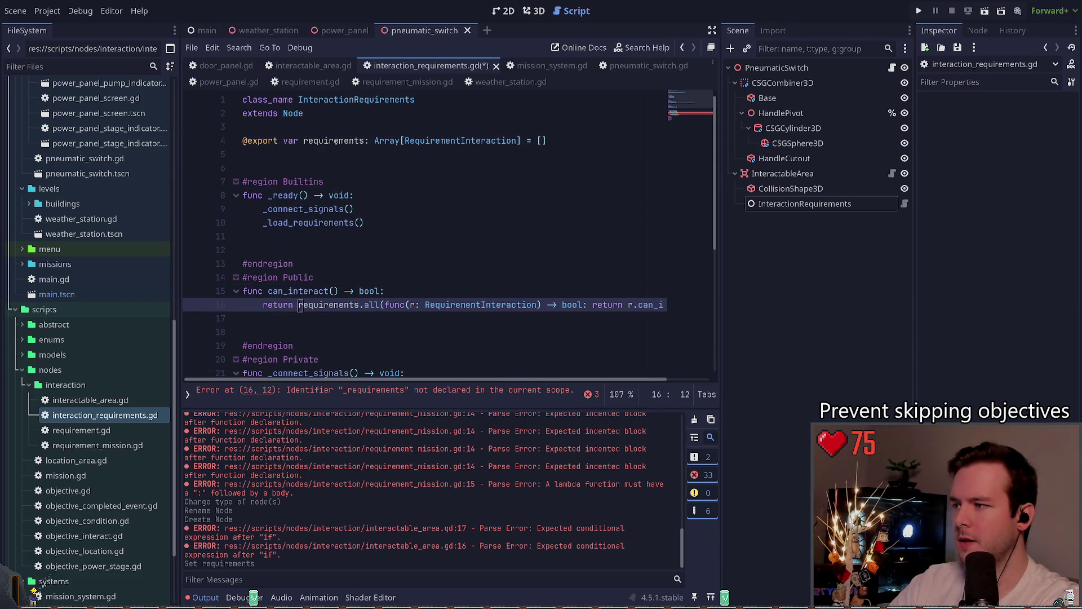
key(Down)
key(Down)
key(Down)
key(Down)
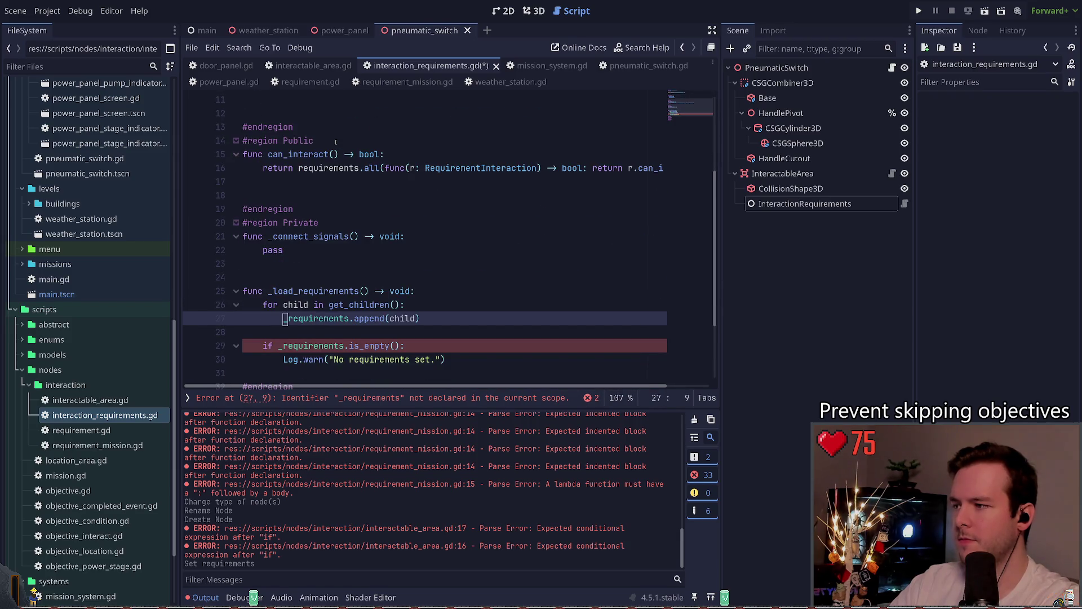
- Comment out _load_requirements and its call in _ready, then save interaction_requirements.gd
key(Down)
key(Down)
key(shift+Up)
key(shift+Up)
key(shift+Up)
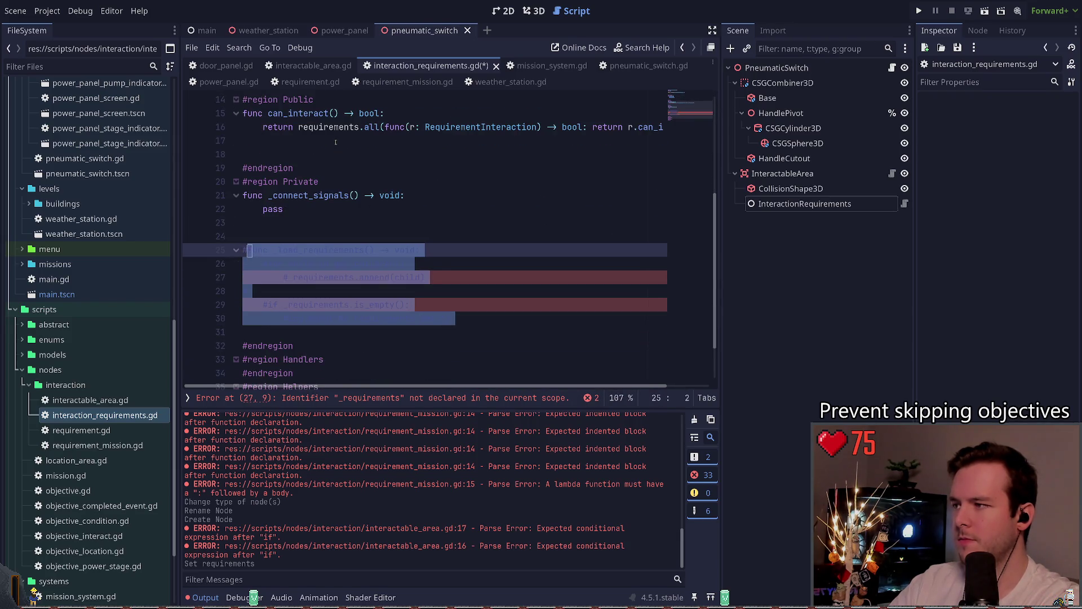
key(ctrl+k)
key(Up)
key(Up)
key(Up)
key(Up)
key(ctrl+k)
key(ctrl+s)
key(Home)
click(853, 207)
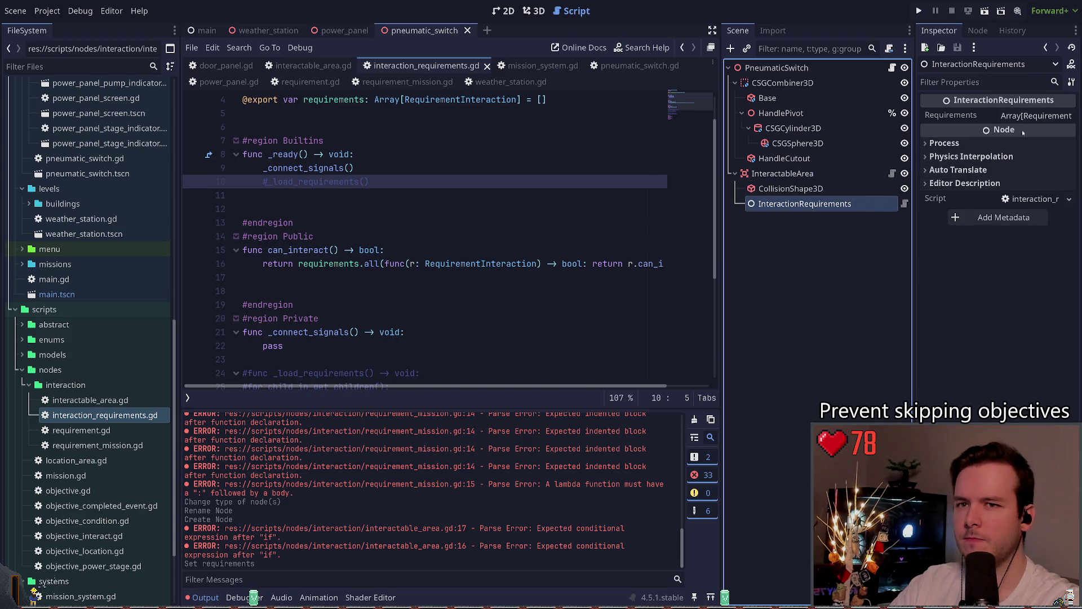
- Expand the exported Requirements array in the Inspector and add one empty element
click(1036, 115)
click(1004, 151)
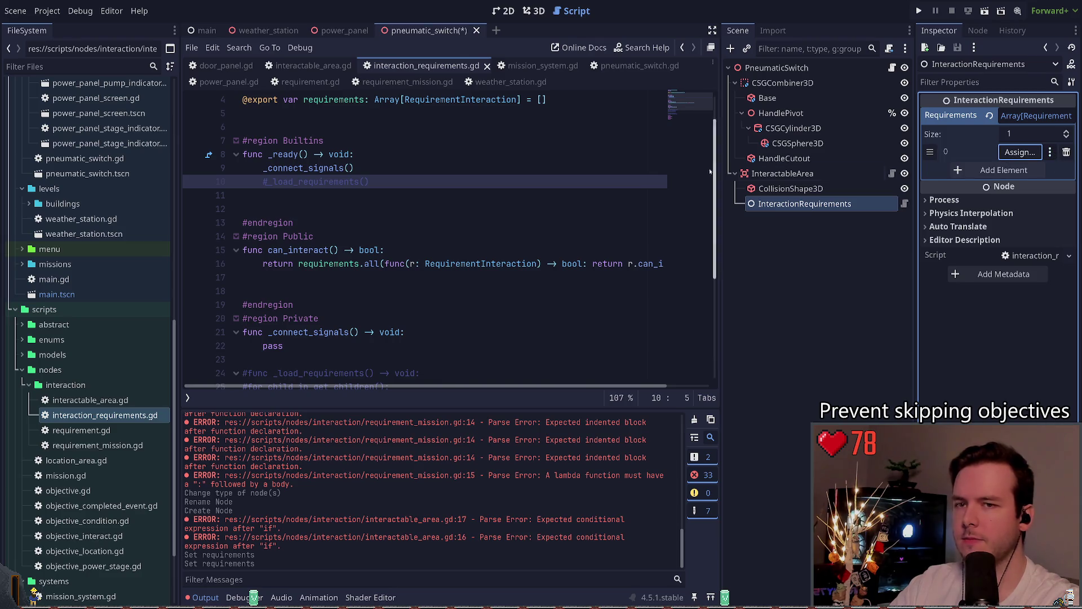
scroll(435, 181, up, 1)
click(435, 157)
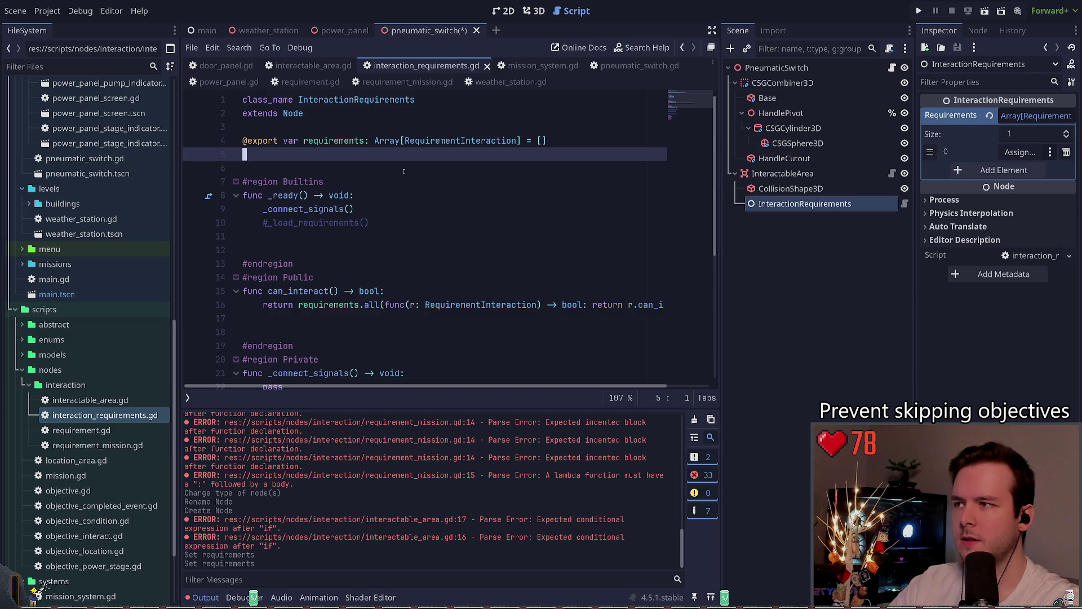
click(952, 153)
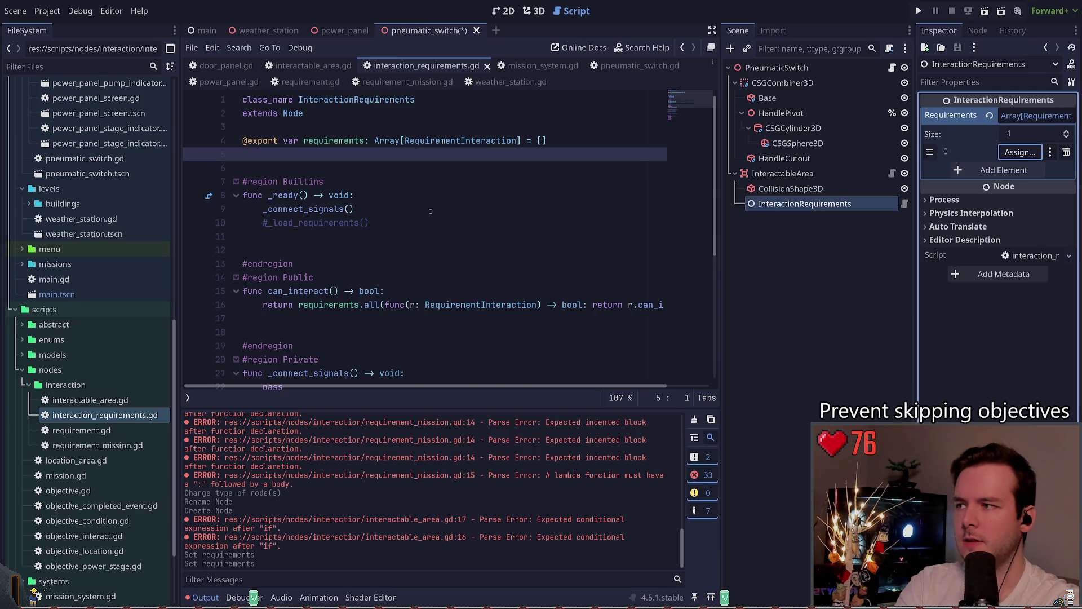
click(423, 165)
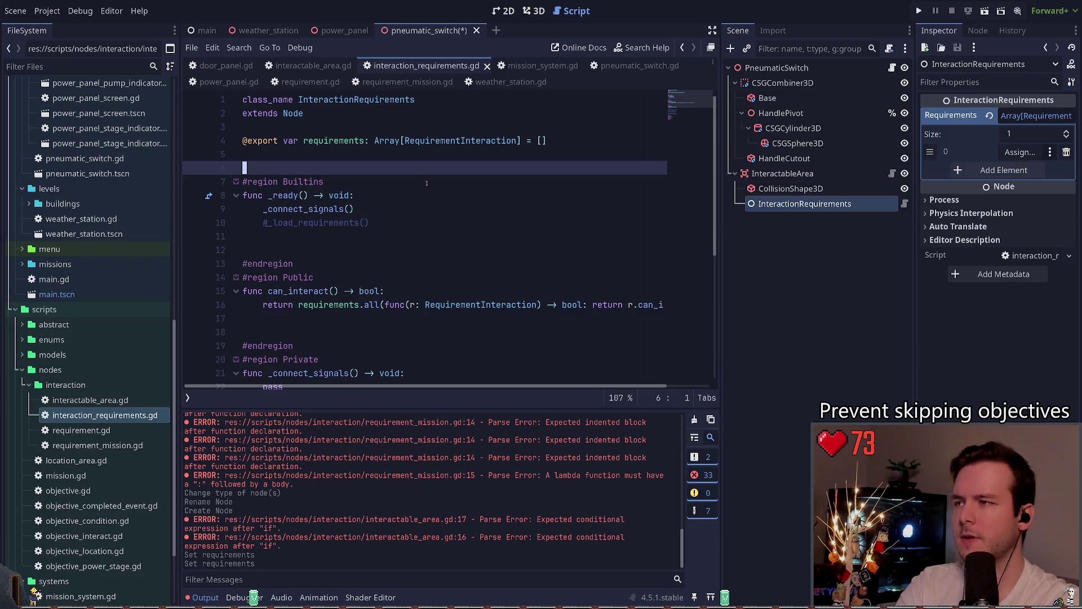
- Uncomment the _load_requirements() call, rename the array back to _requirements, and save
click(269, 222)
key(ctrl+k)
scroll(434, 164, down, 2)
click(301, 250)
text(_)
key(Up)
key(Up)
key(Up)
text(_)
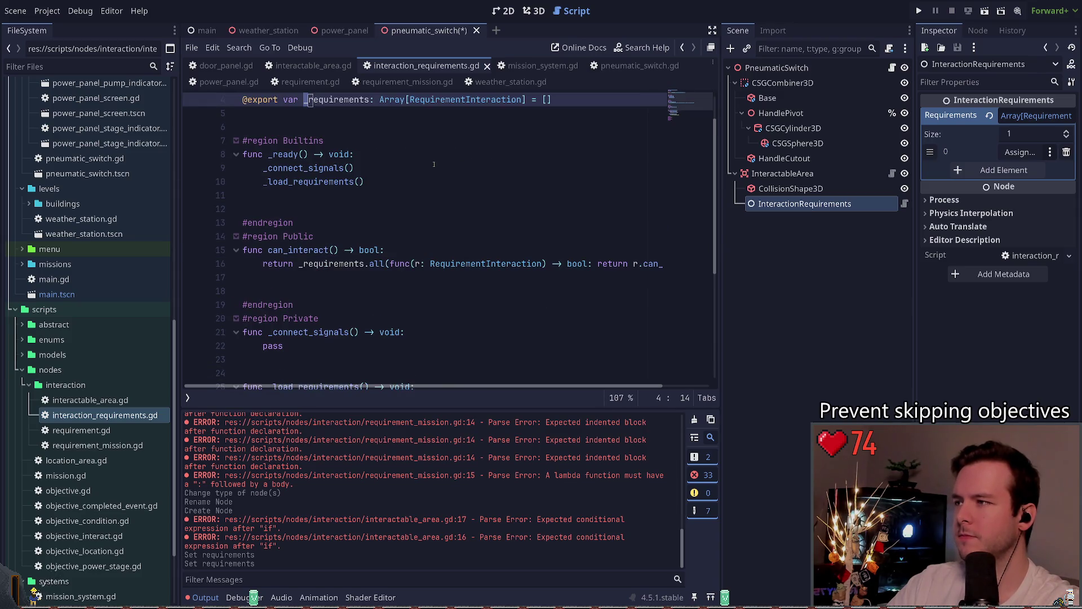
scroll(441, 167, up, 1)
key(ctrl+s)
key(Down)
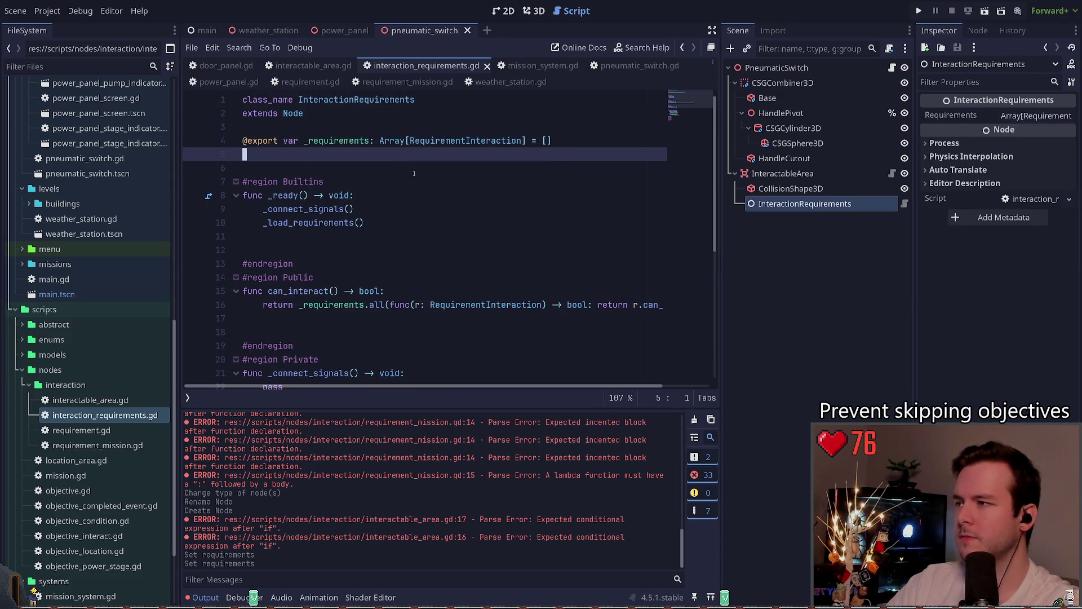
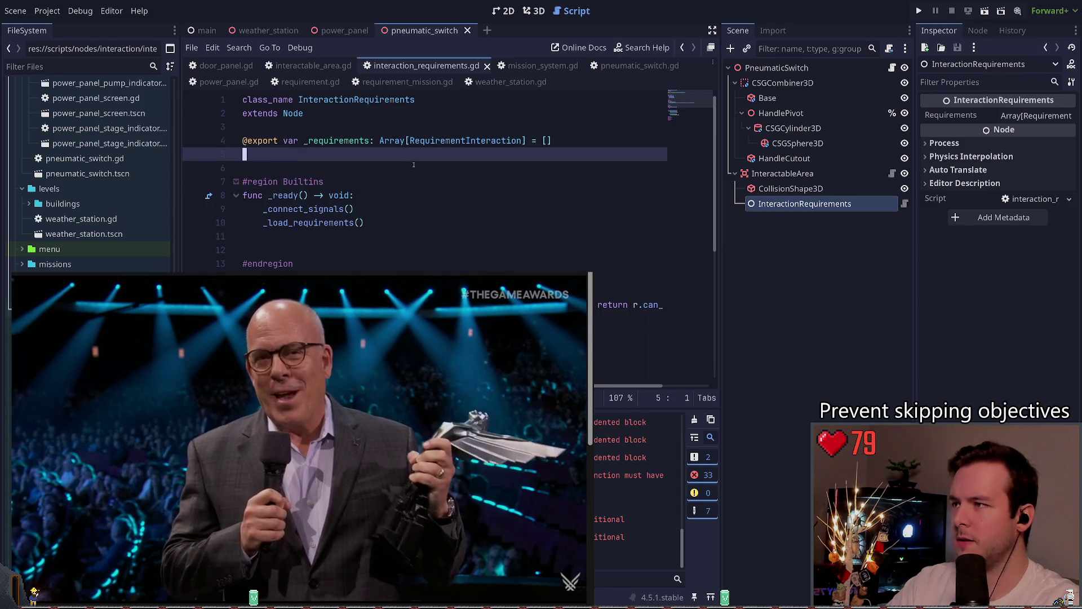
scroll(428, 244, down, 5)
scroll(427, 245, down, 1)
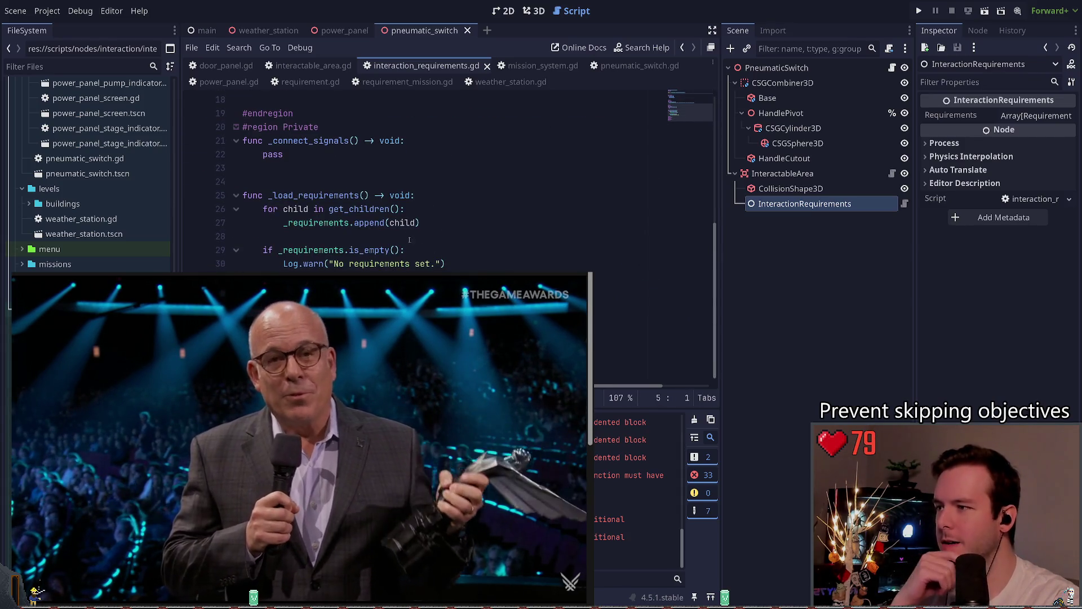
click(426, 250)
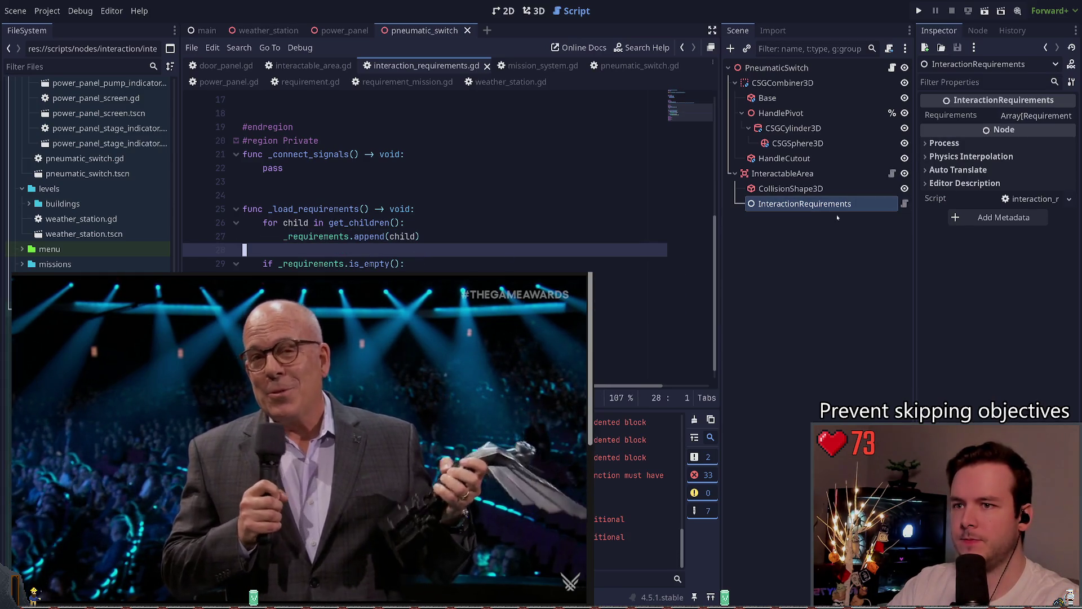
scroll(421, 254, up, 5)
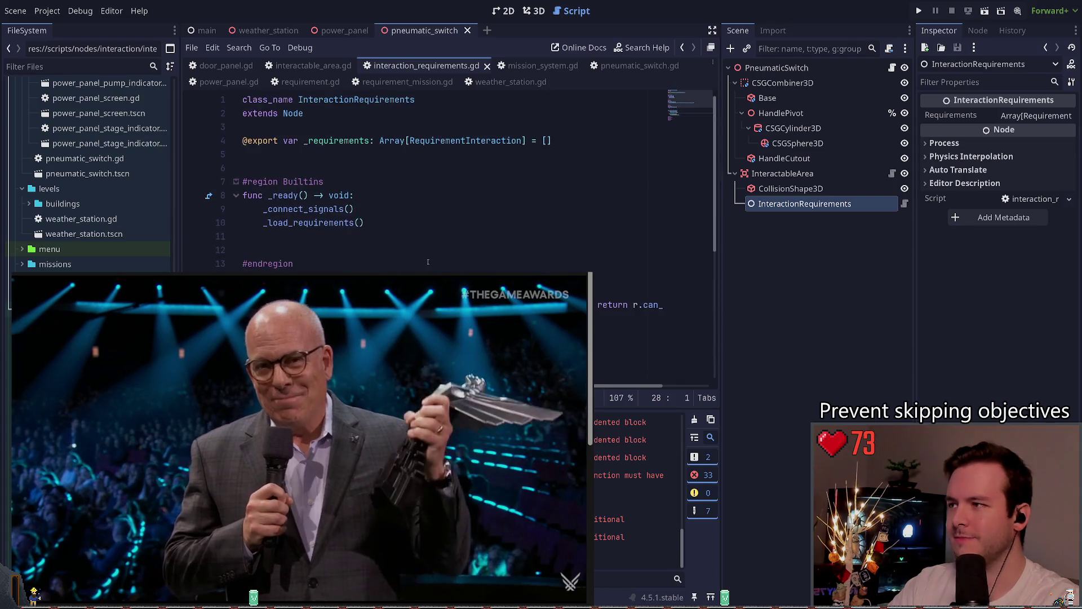
click(340, 141)
key(Home)
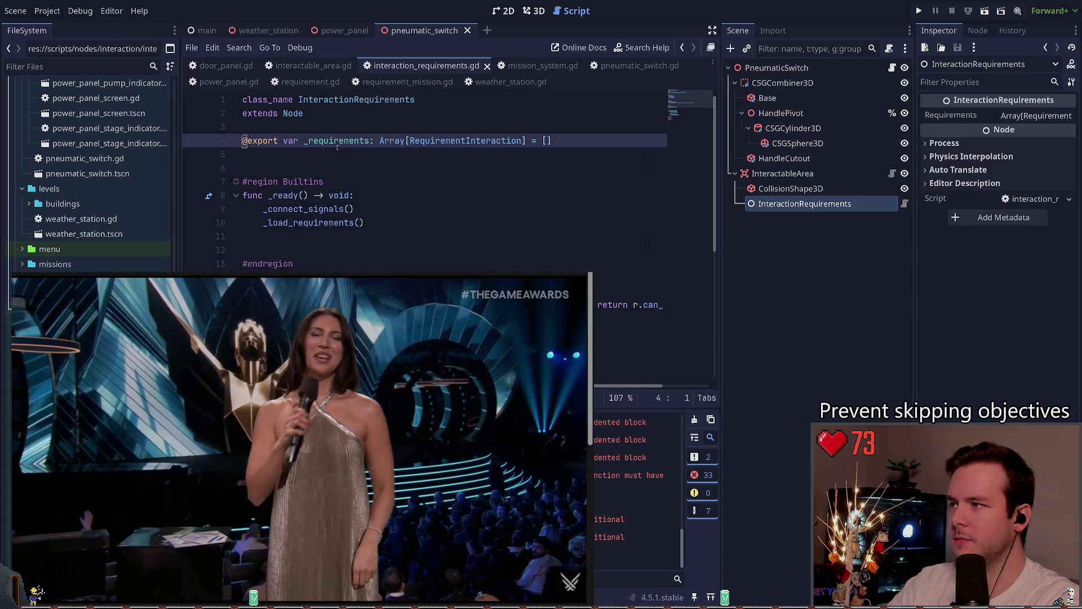
key(Delete)
key(Delete)
key(Delete)
scroll(338, 147, down, 6)
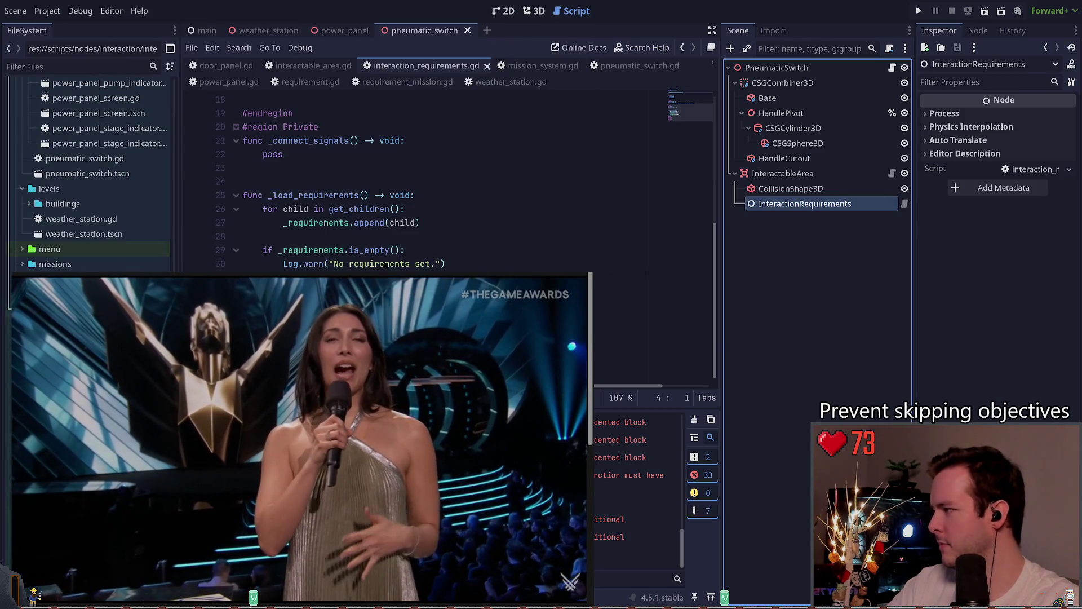
- Select InteractionRequirements in the scene tree to add a child node
click(414, 168)
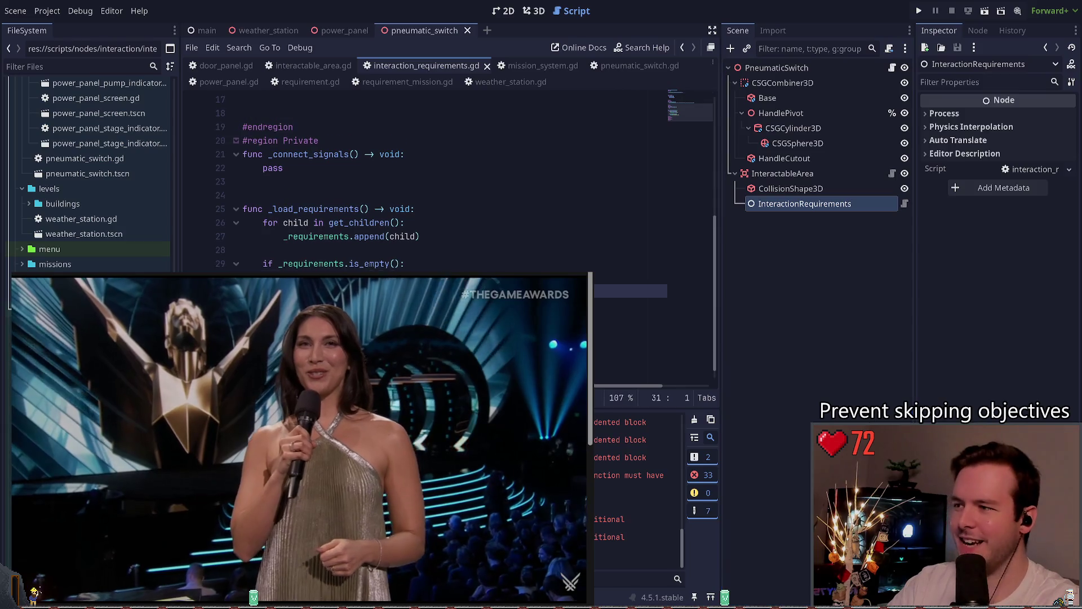
scroll(414, 203, up, 5)
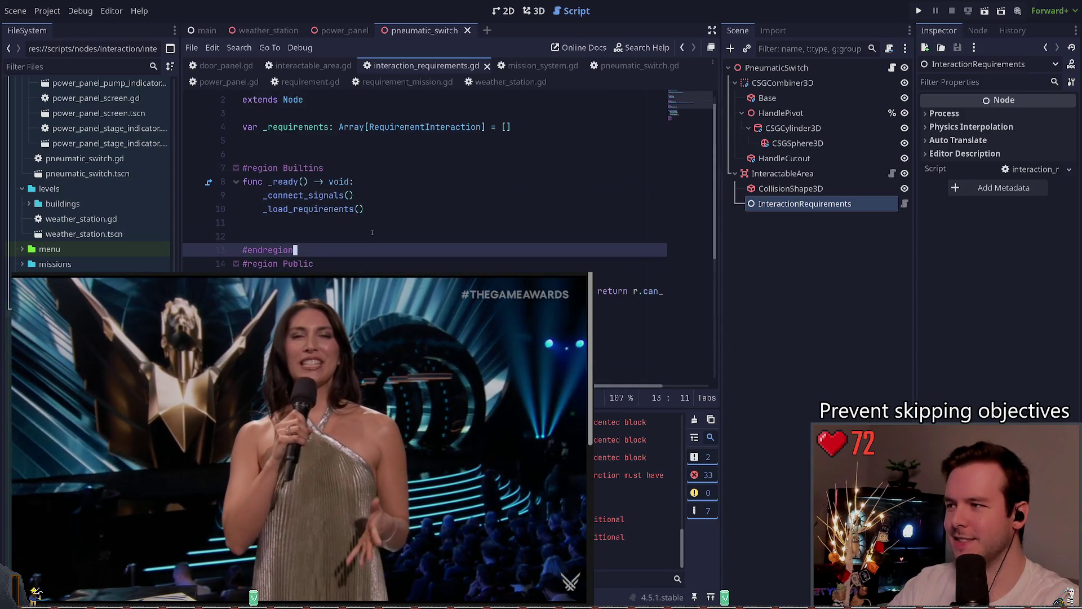
click(429, 236)
key(ctrl+a)
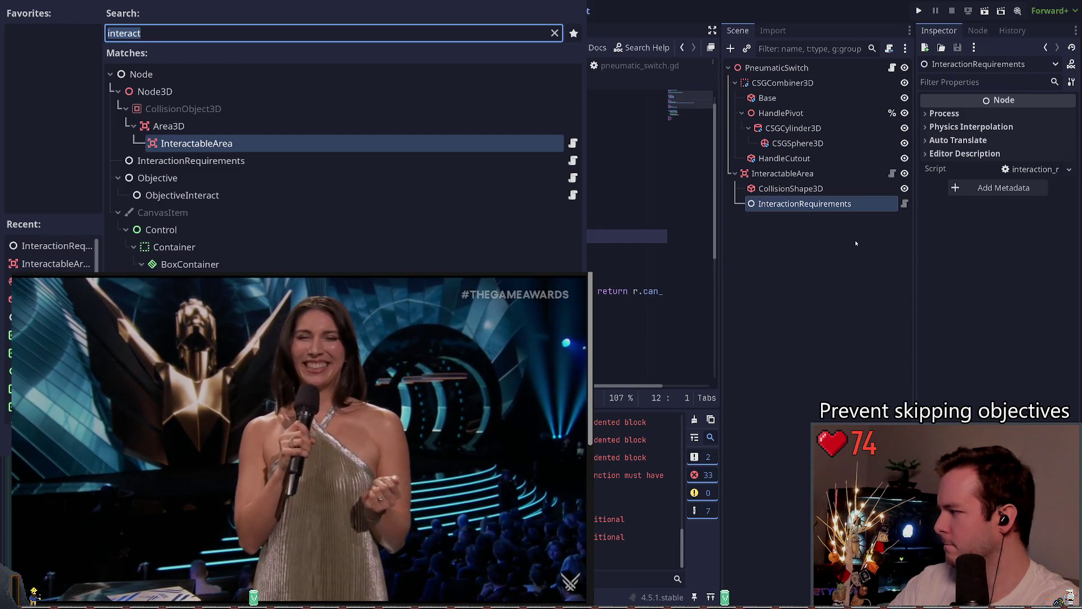
- Add an ObjectiveInteract child under InteractionRequirements, delete it, and reopen Create New Node
mouse_move(31, 590)
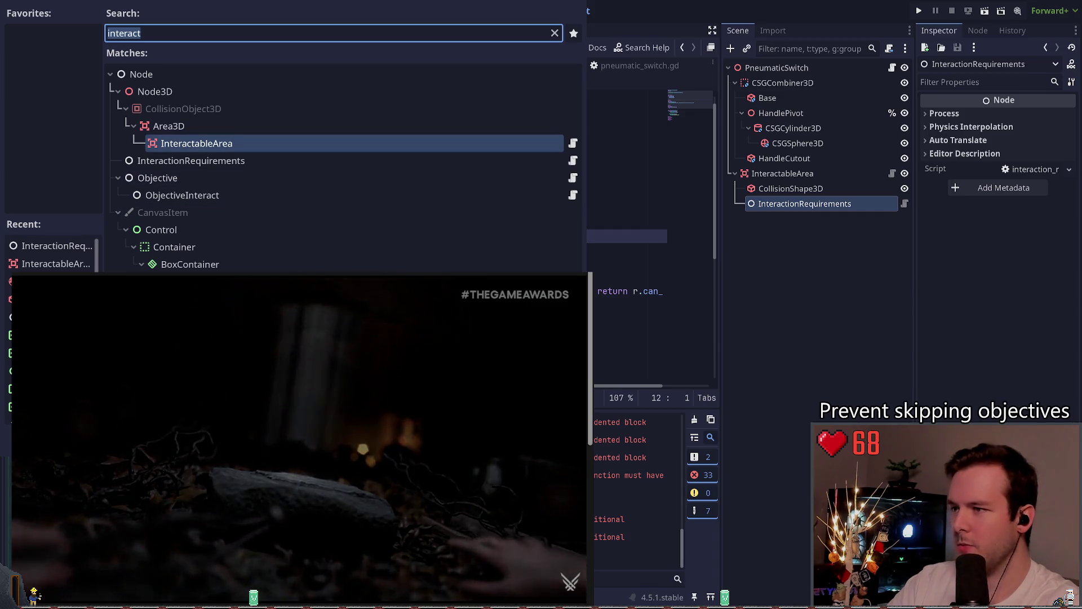
click(257, 145)
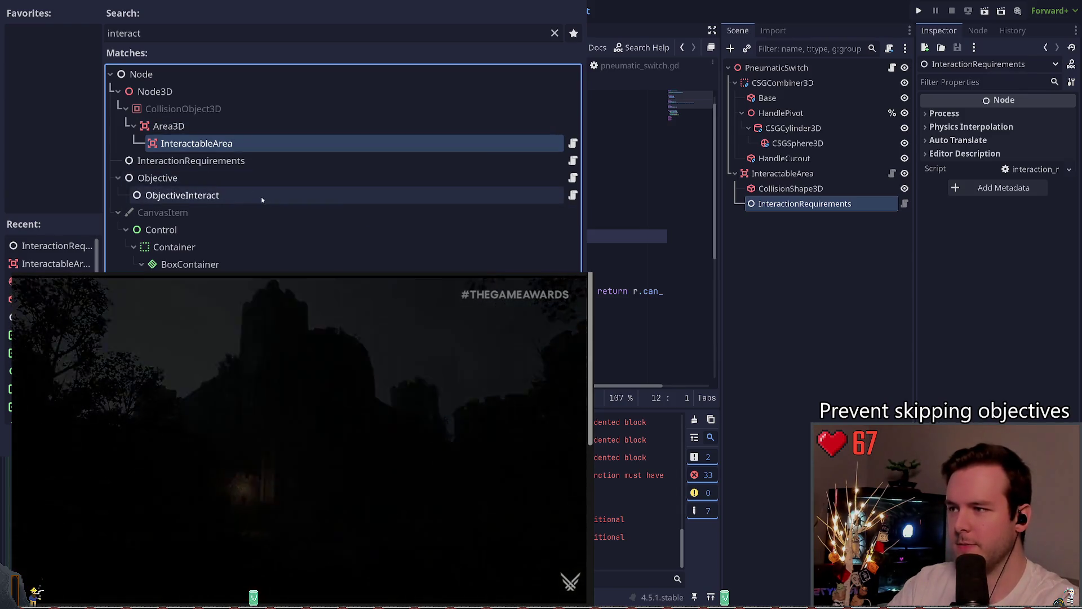
click(235, 192)
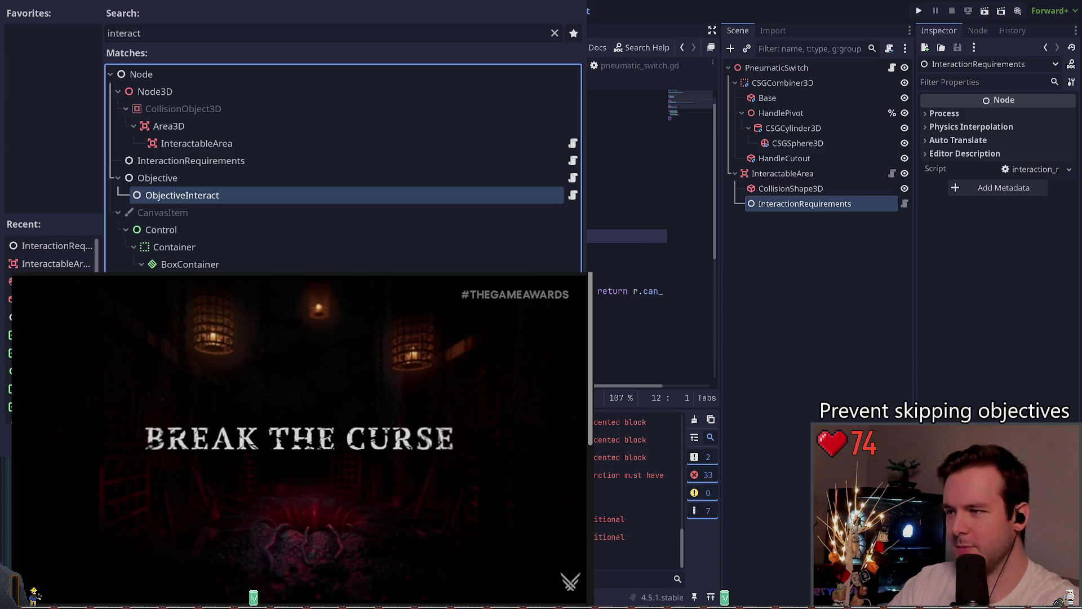
key(Return)
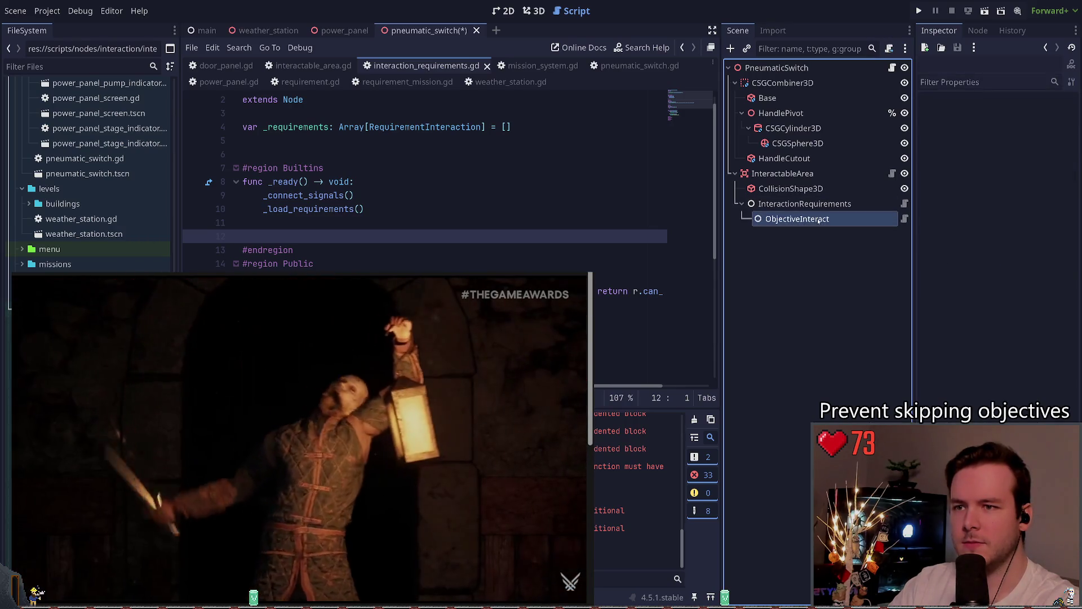
key(Delete)
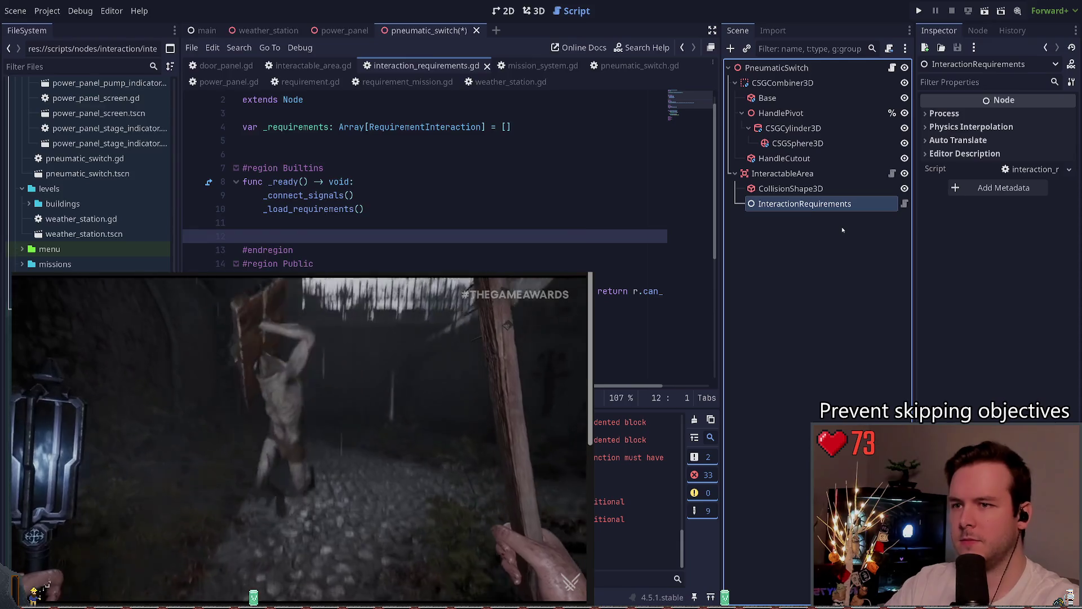
key(ctrl+a)
- Add a RequirementMission child found by 'require' and give its Requirements array one Research mission
text(require)
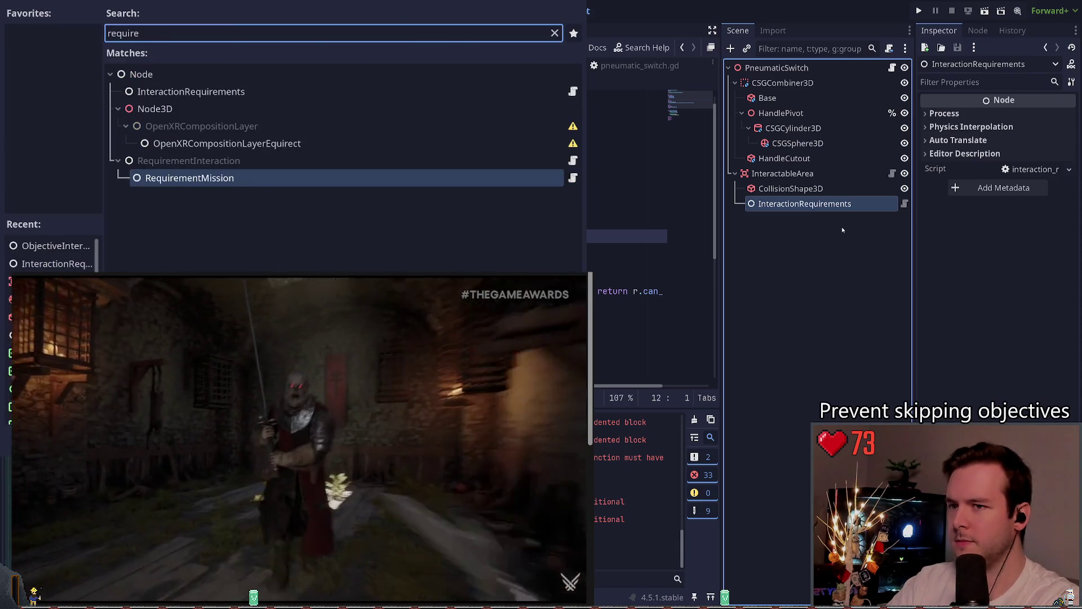
key(Return)
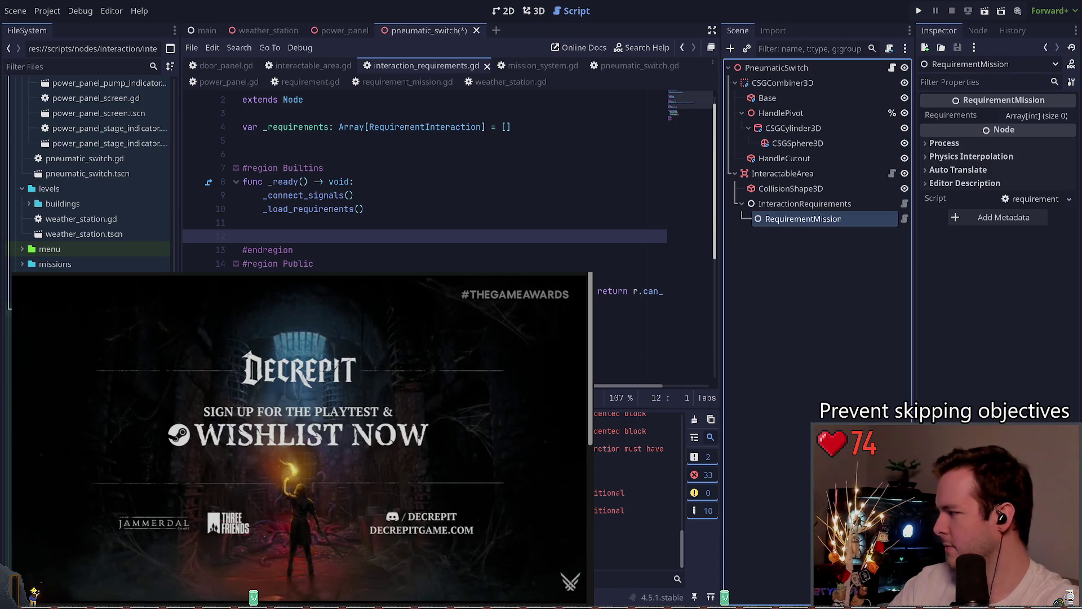
click(1037, 115)
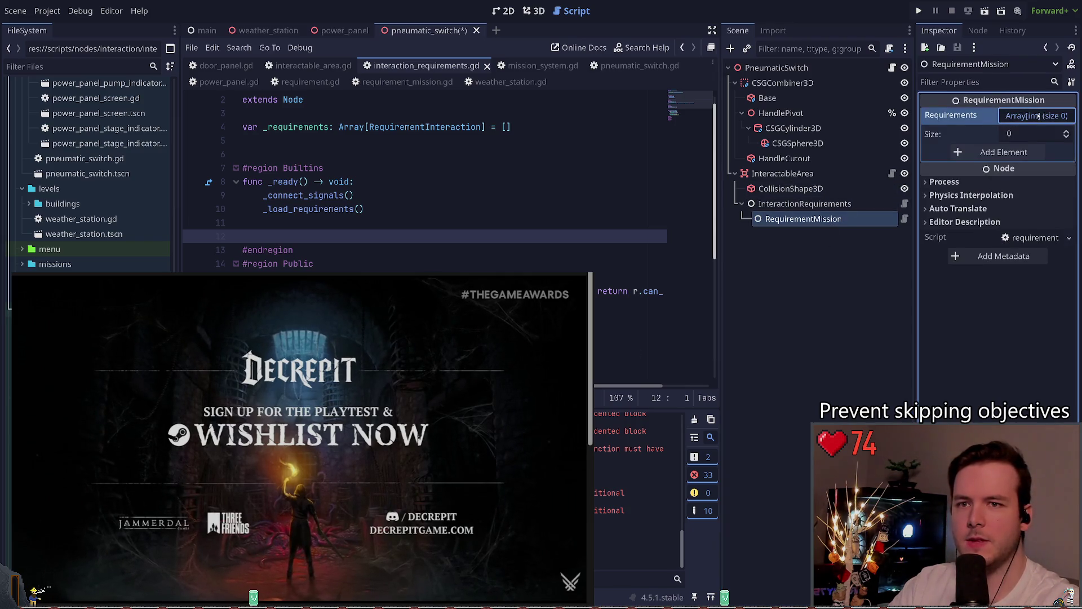
click(1009, 144)
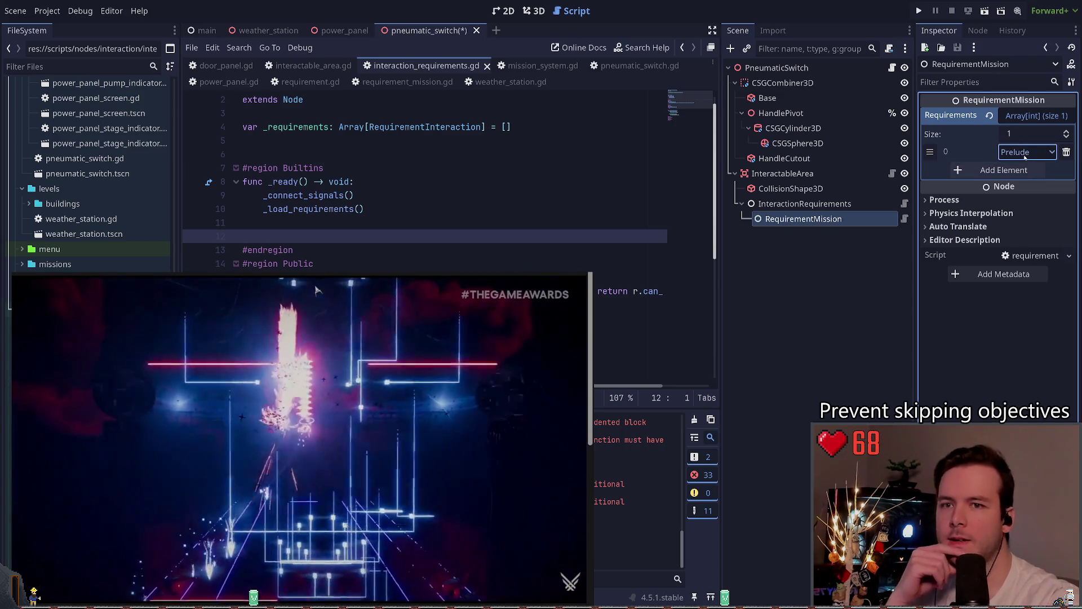
click(1027, 152)
click(1020, 186)
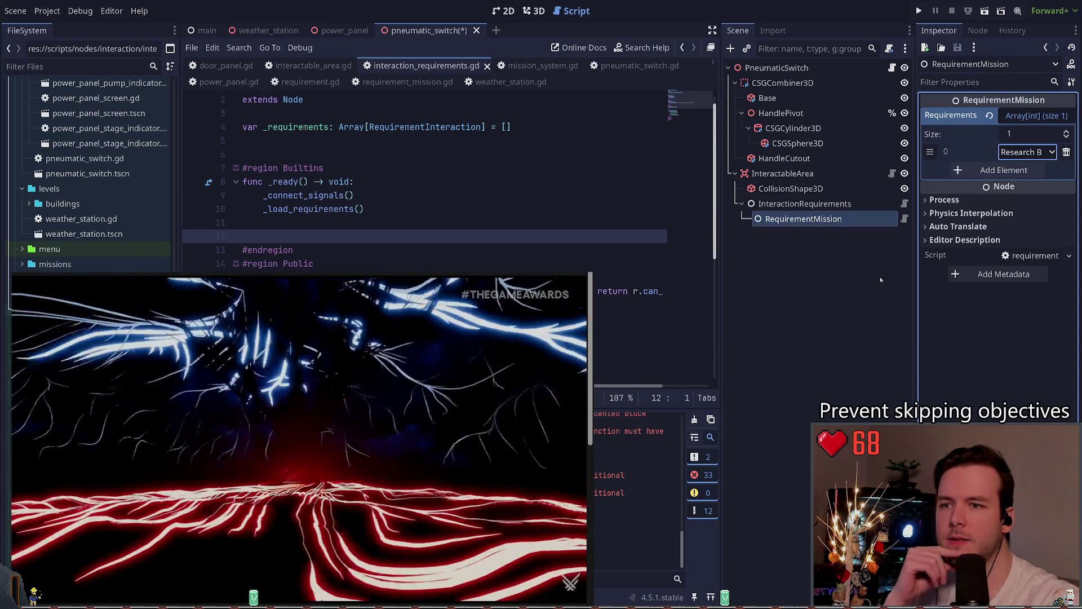
click(889, 266)
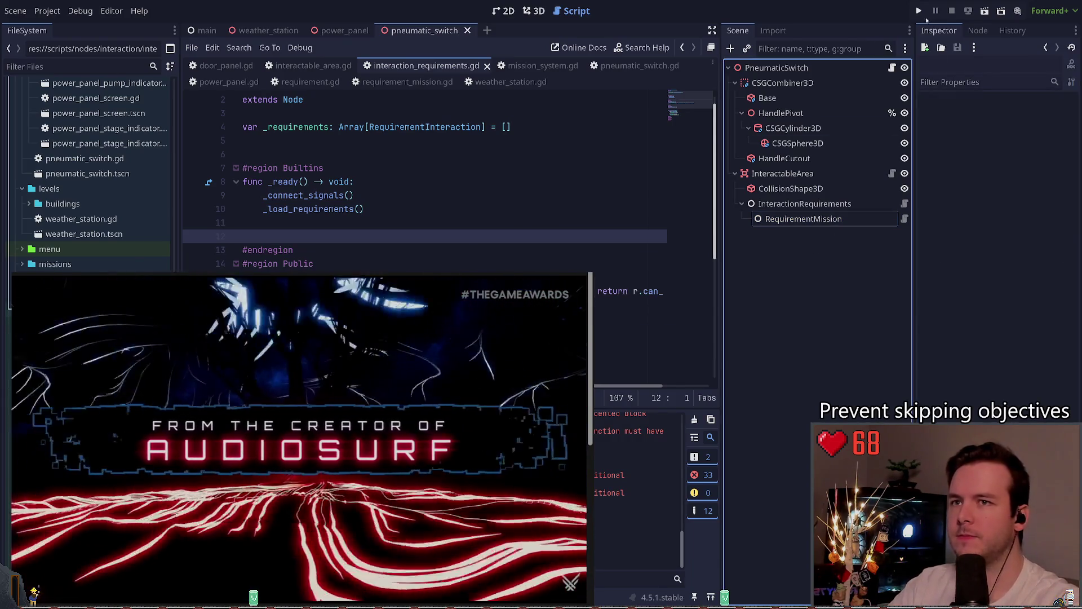
- Save the scene, run the project, start a game, then quit with F8
click(919, 11)
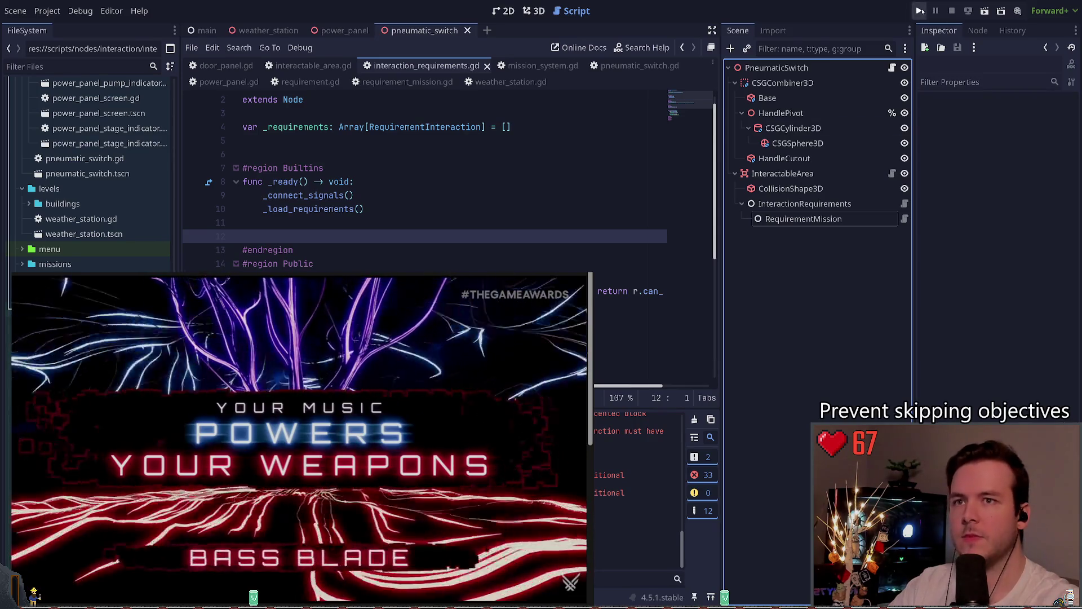
click(920, 11)
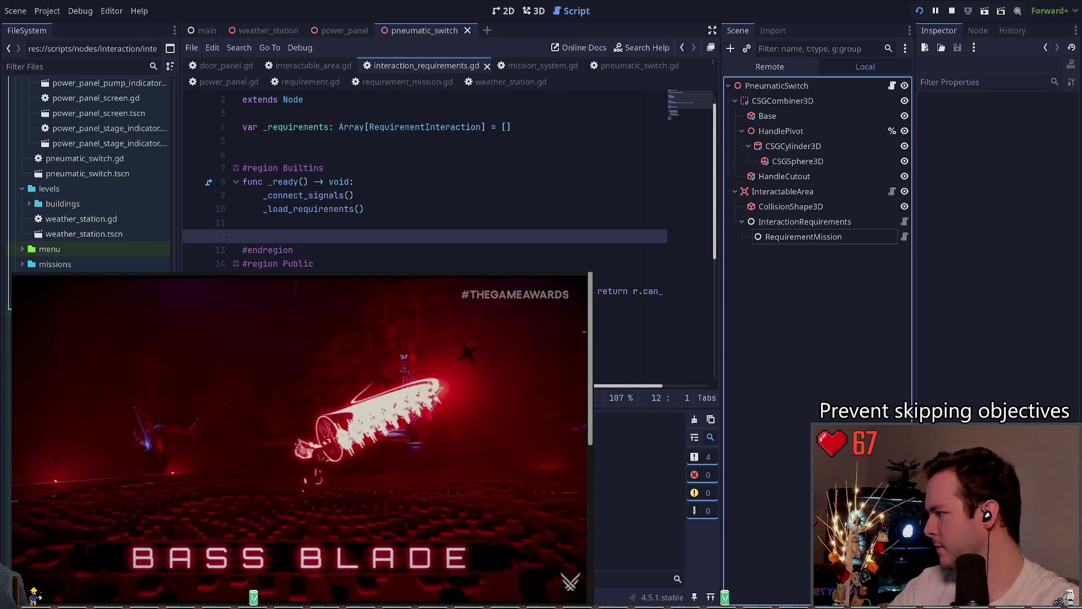
key(Return)
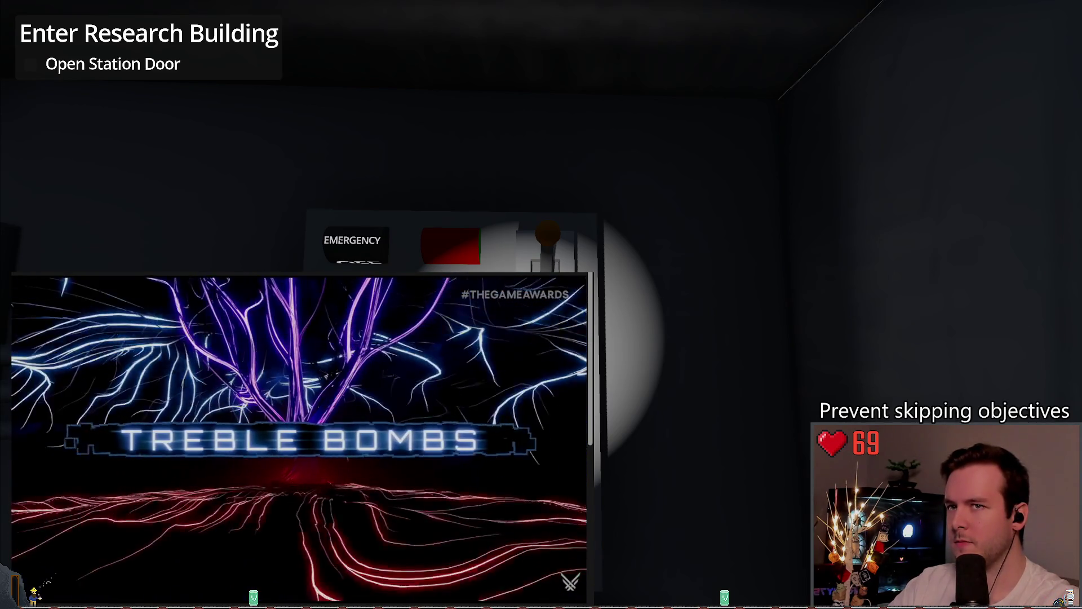
key(F8)
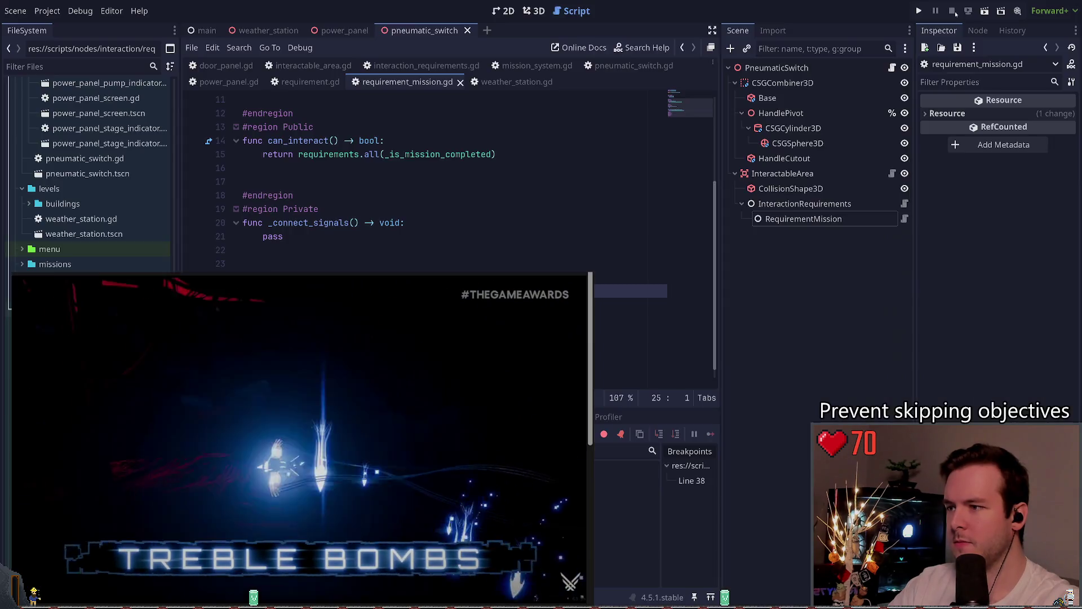
- Change line 25 to look up completed_missions.get(id) via Game.mission_system
click(532, 291)
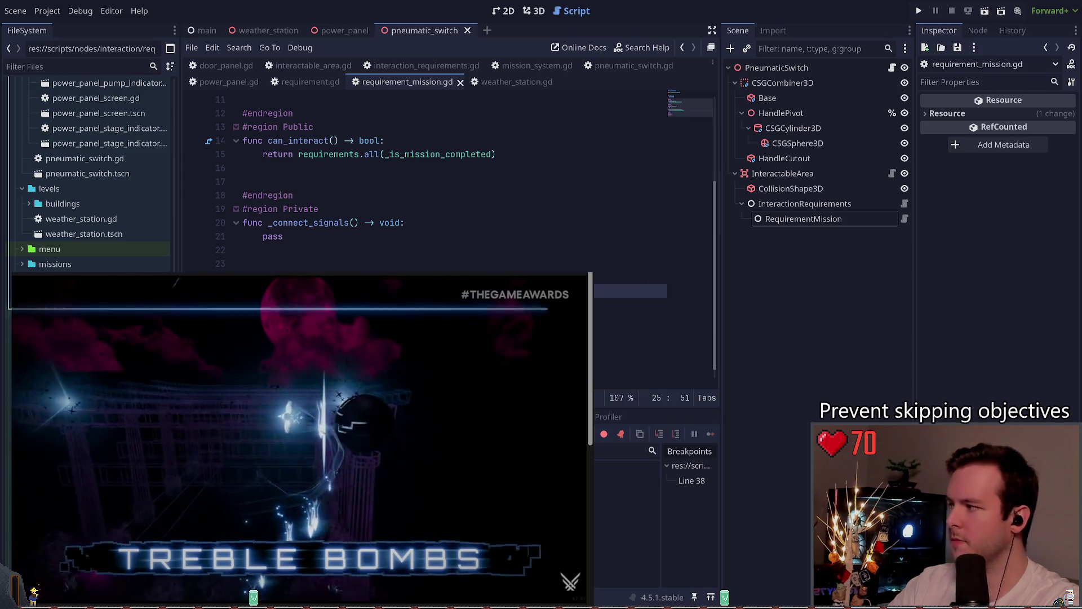
key(Home)
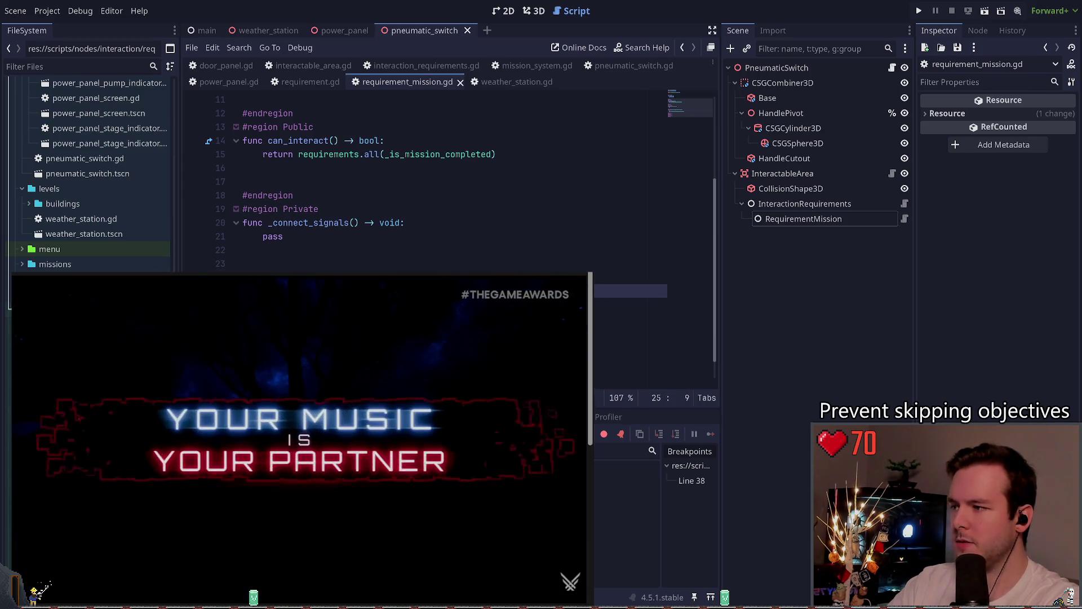
key(Delete)
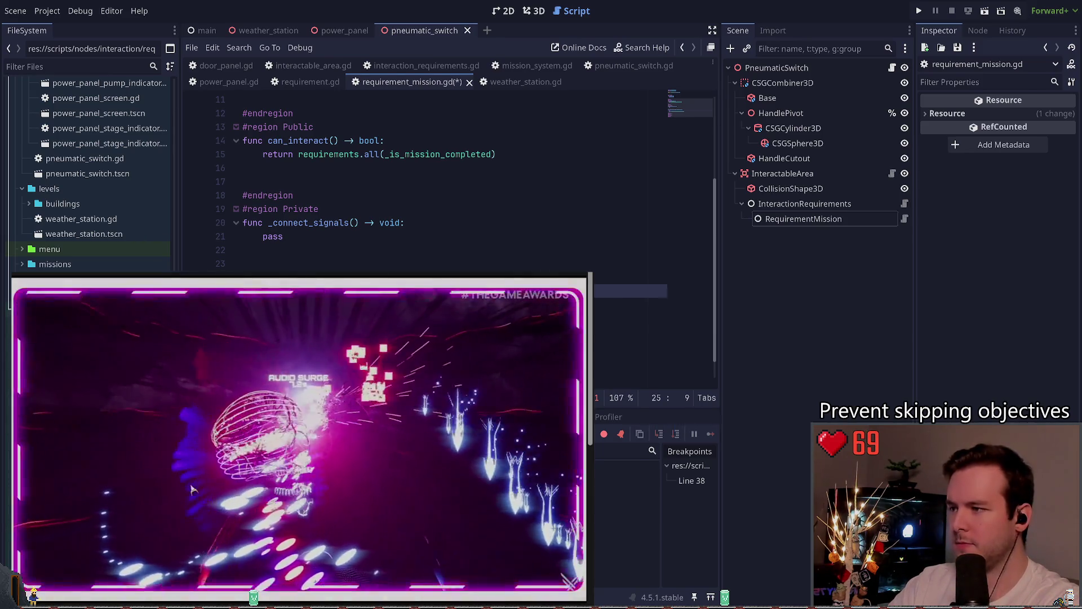
key(BackSpace)
key(BackSpace)
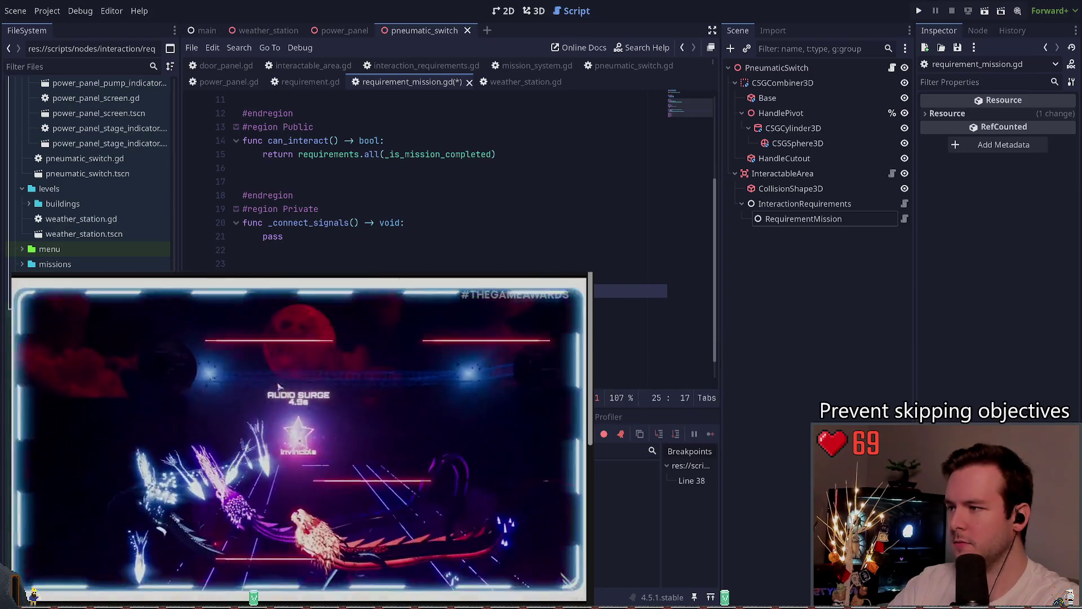
text(completed_missions.get(id)
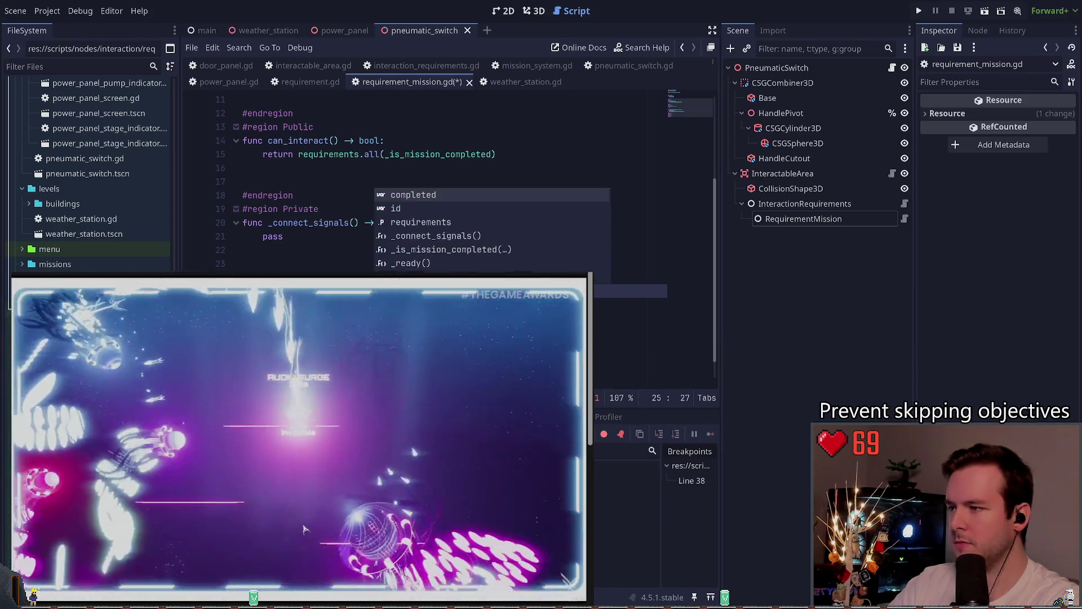
key(Escape)
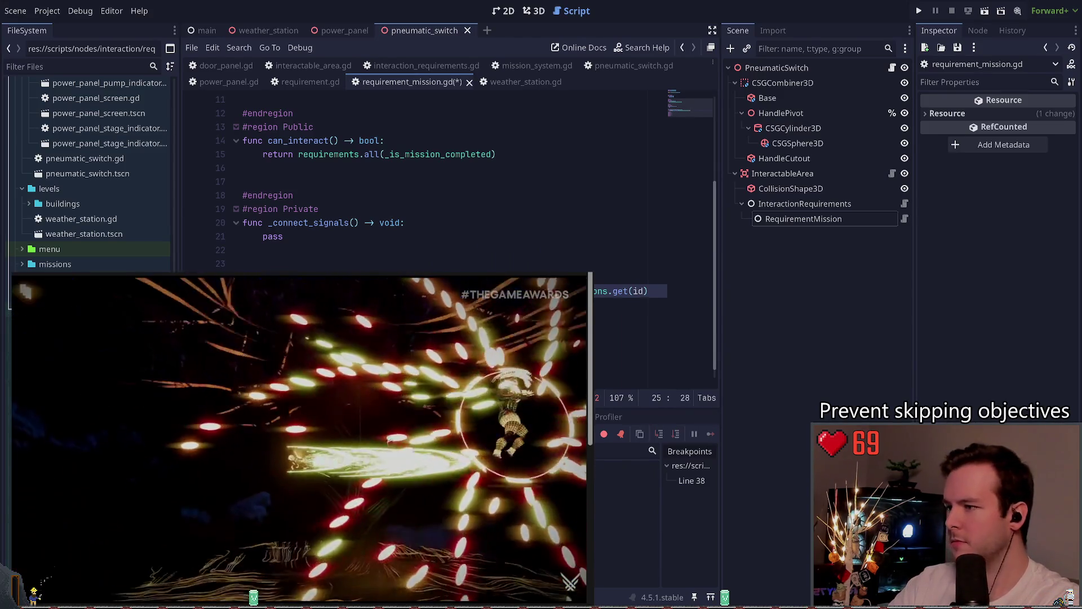
key(End)
- Undo the unfinished return line below line 25 and run the project
key(Return)
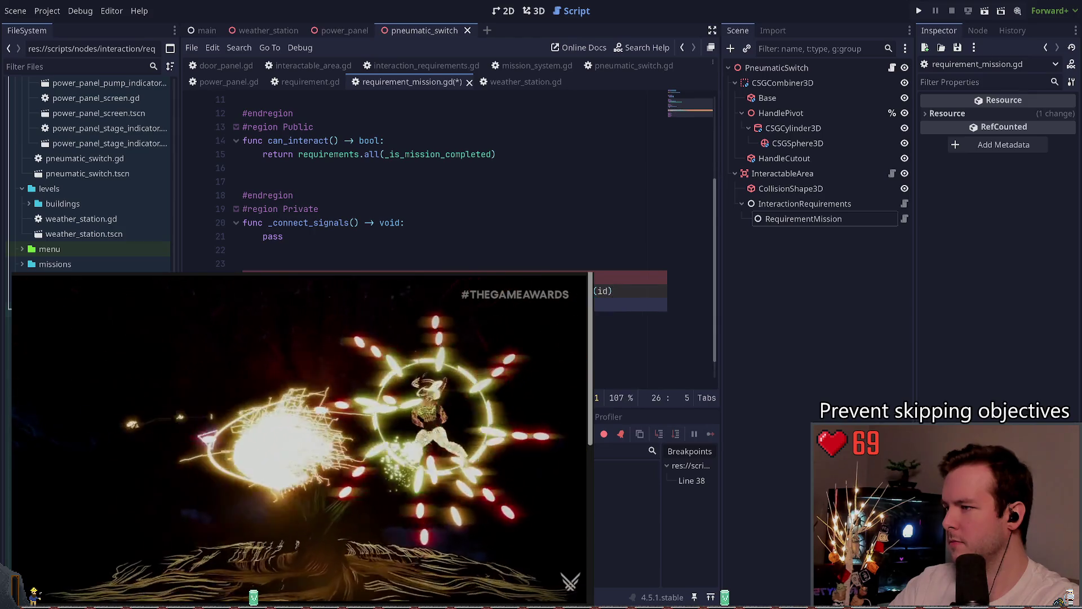
text(turn)
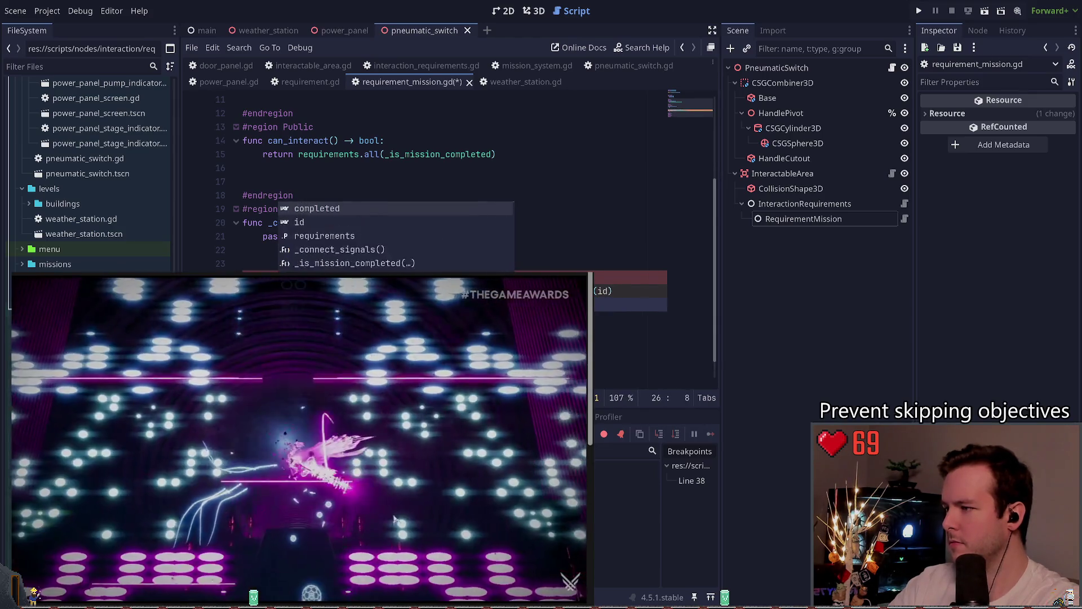
key(BackSpace)
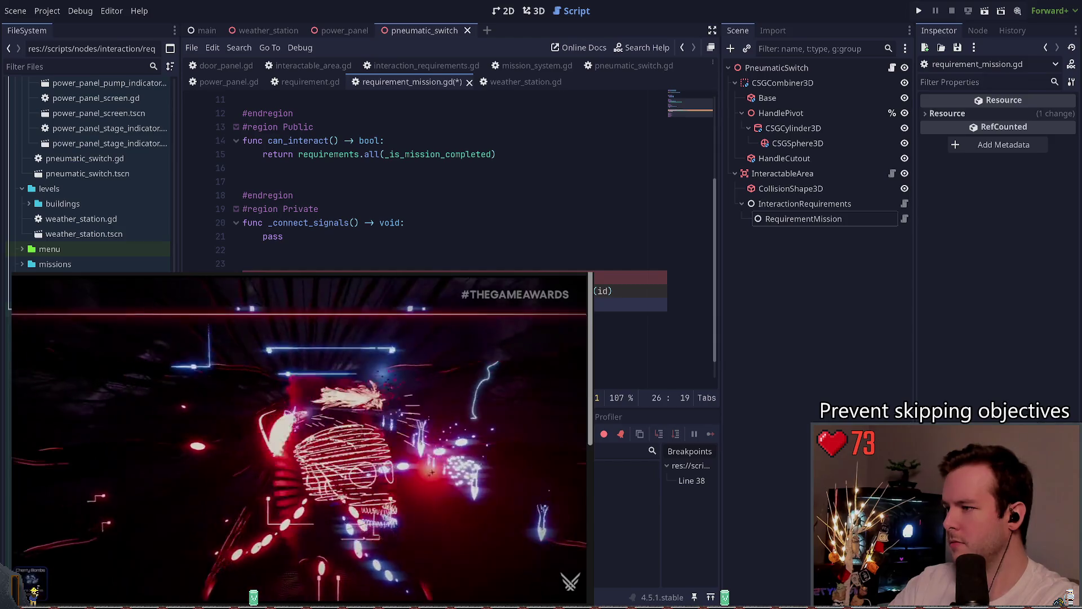
text(or)
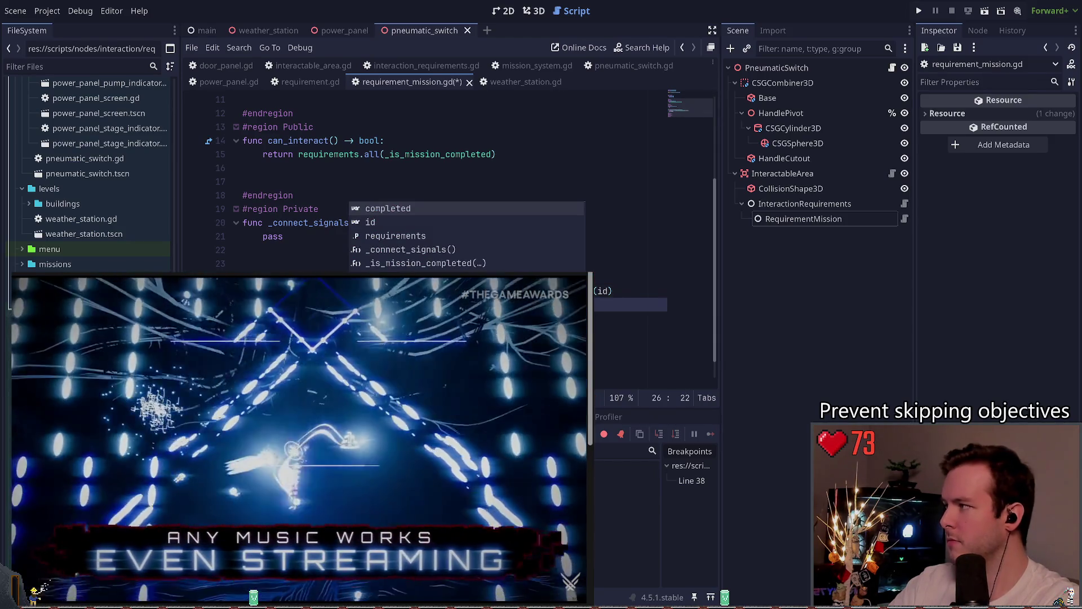
text( id)
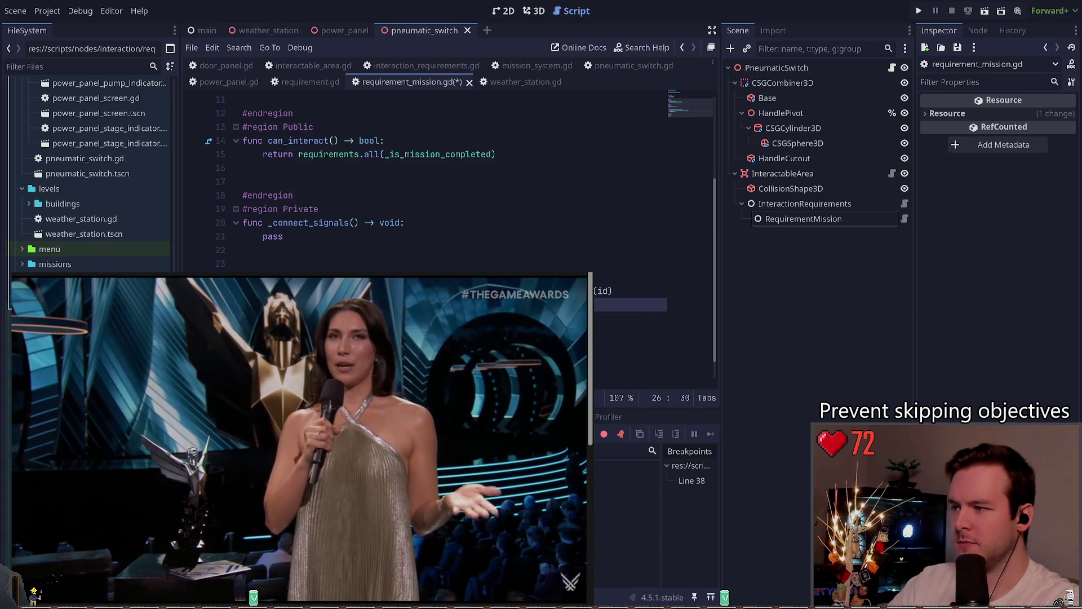
text(ion_)
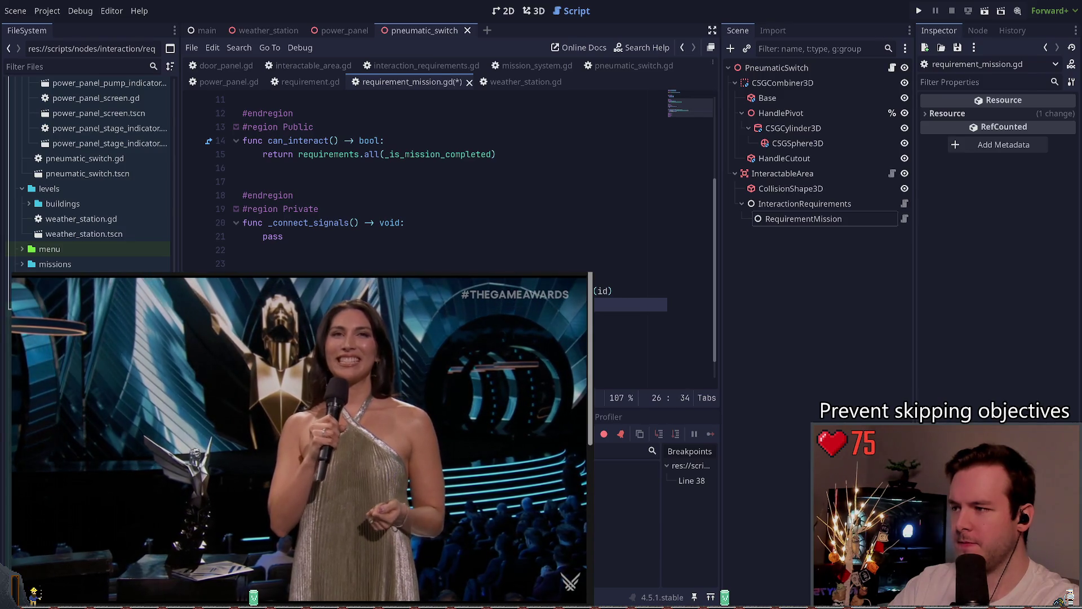
text(completed)
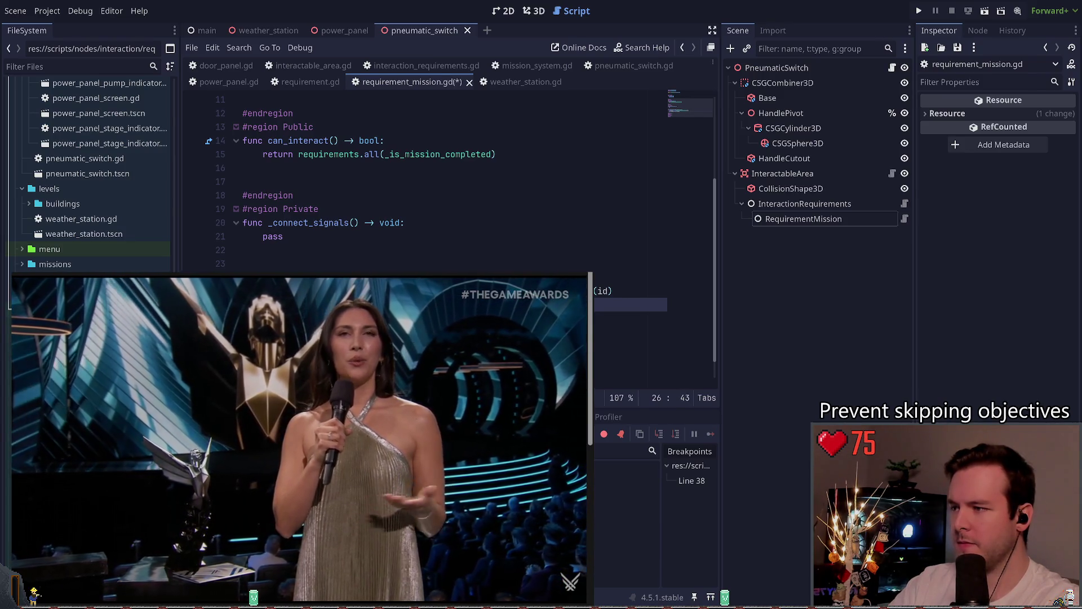
key(ctrl+z)
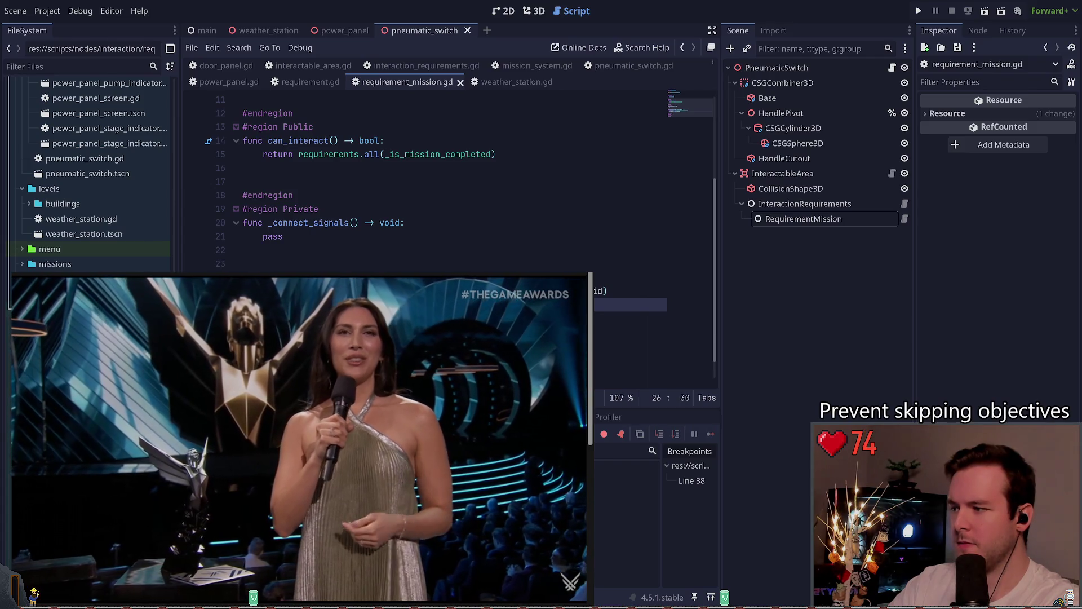
scroll(423, 180, down, 1)
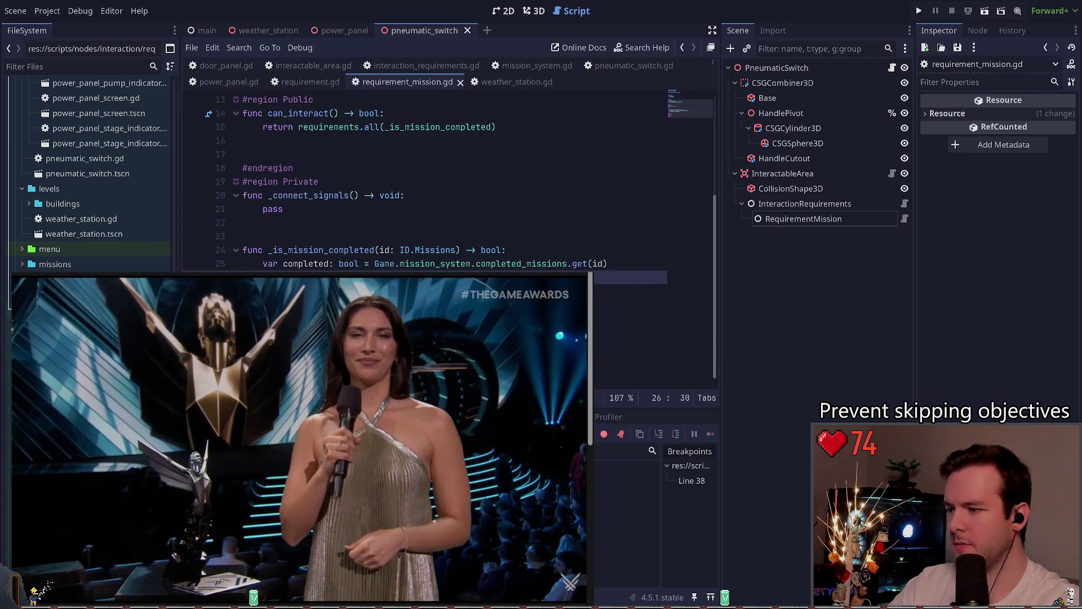
click(919, 11)
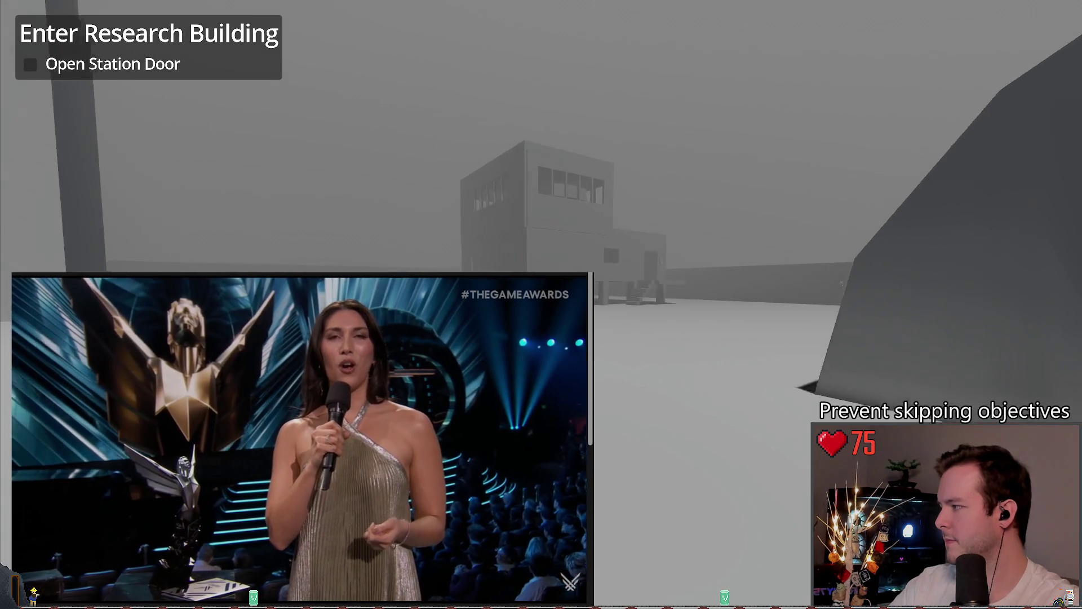
- Walk through the station door to the emergency panel, then stop the game with F8
key(w)
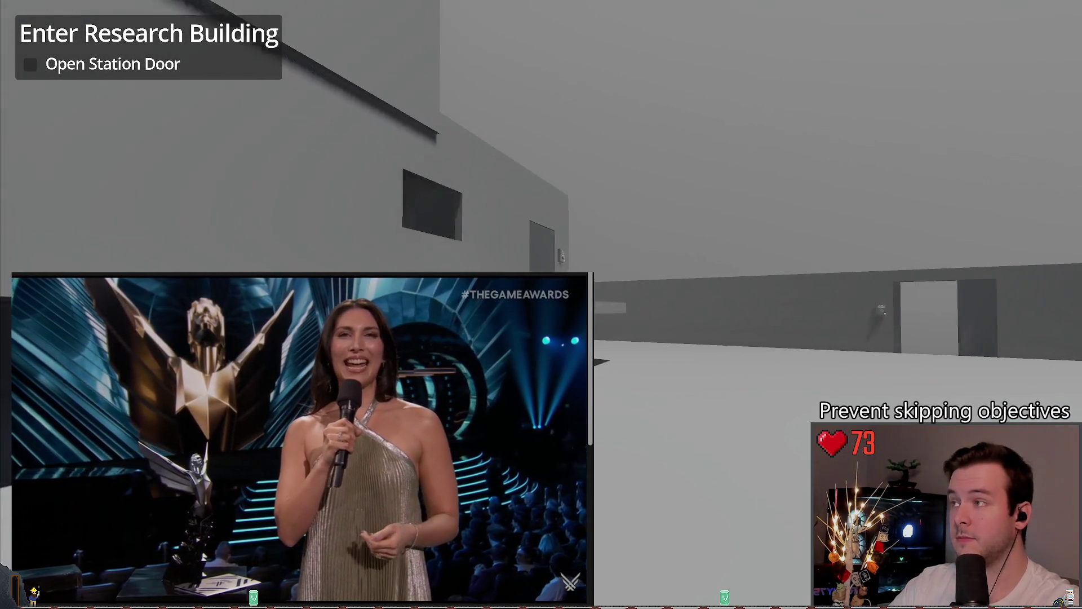
key(w)
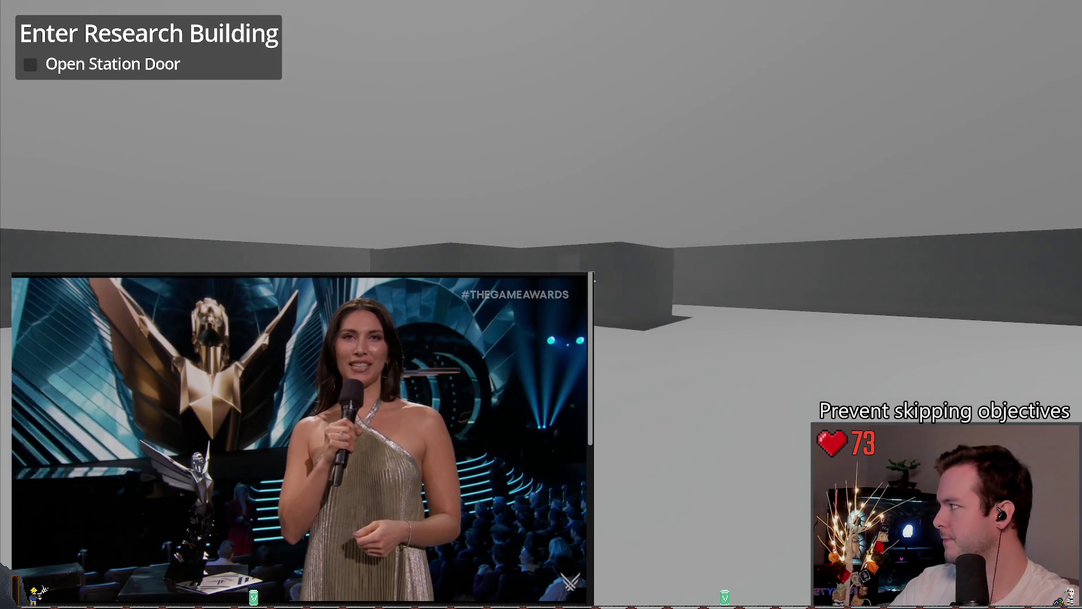
key(w)
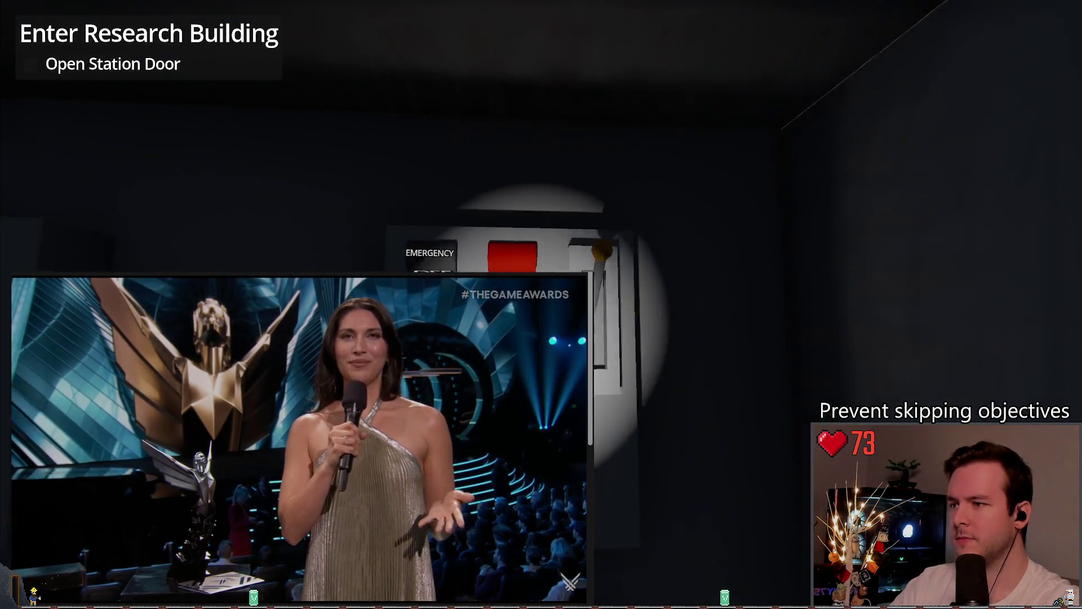
key(w)
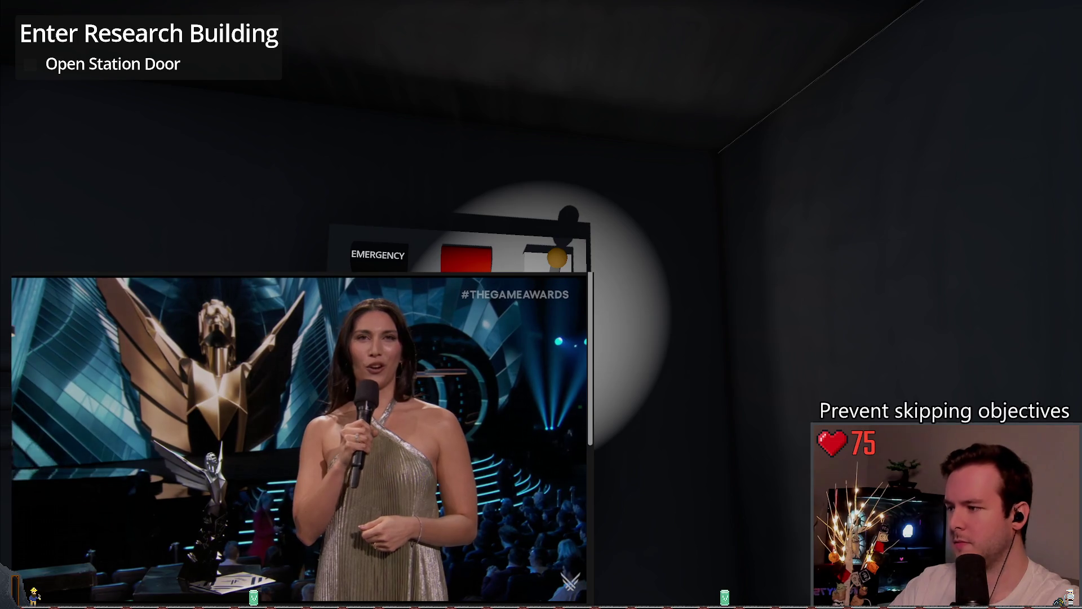
key(F8)
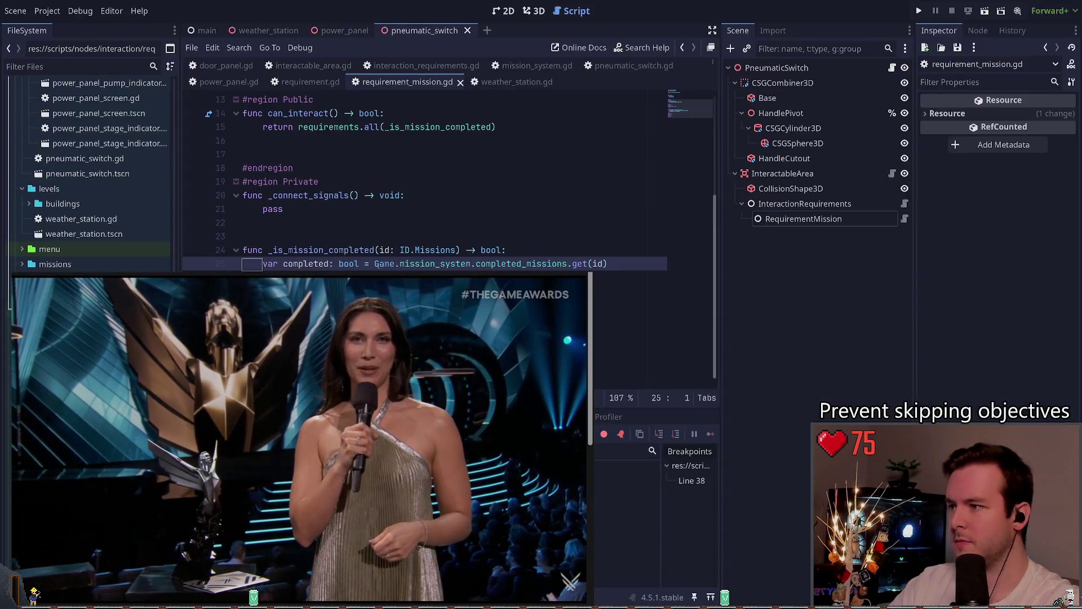
click(340, 277)
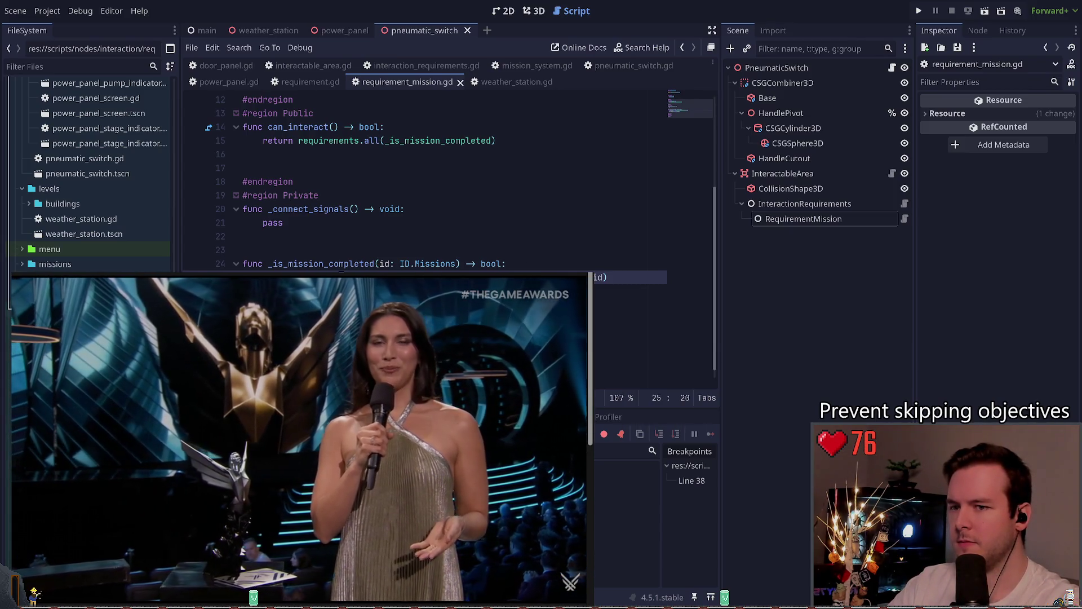
click(567, 265)
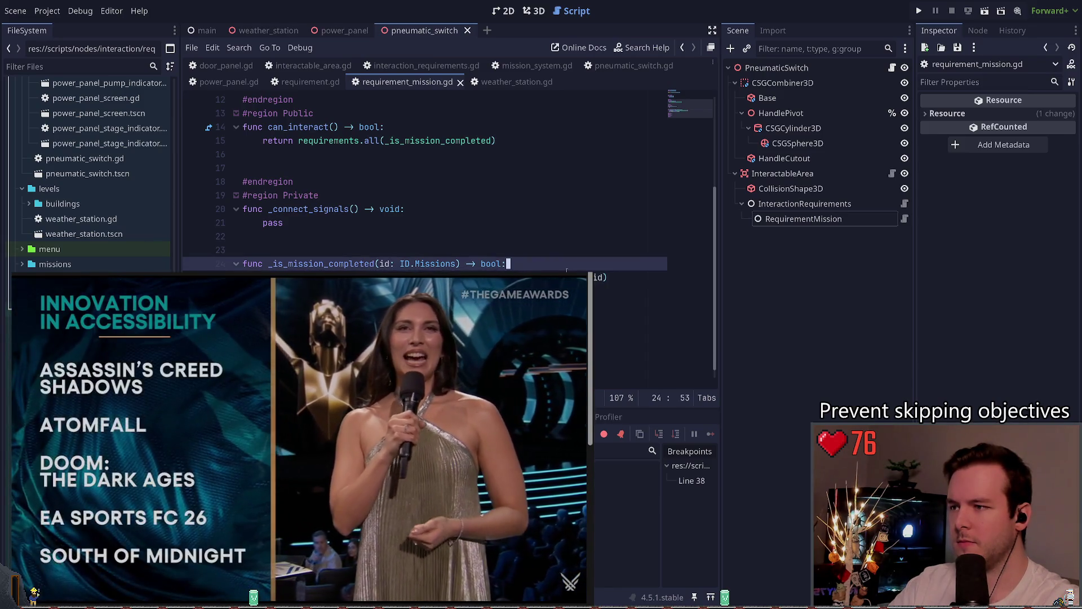